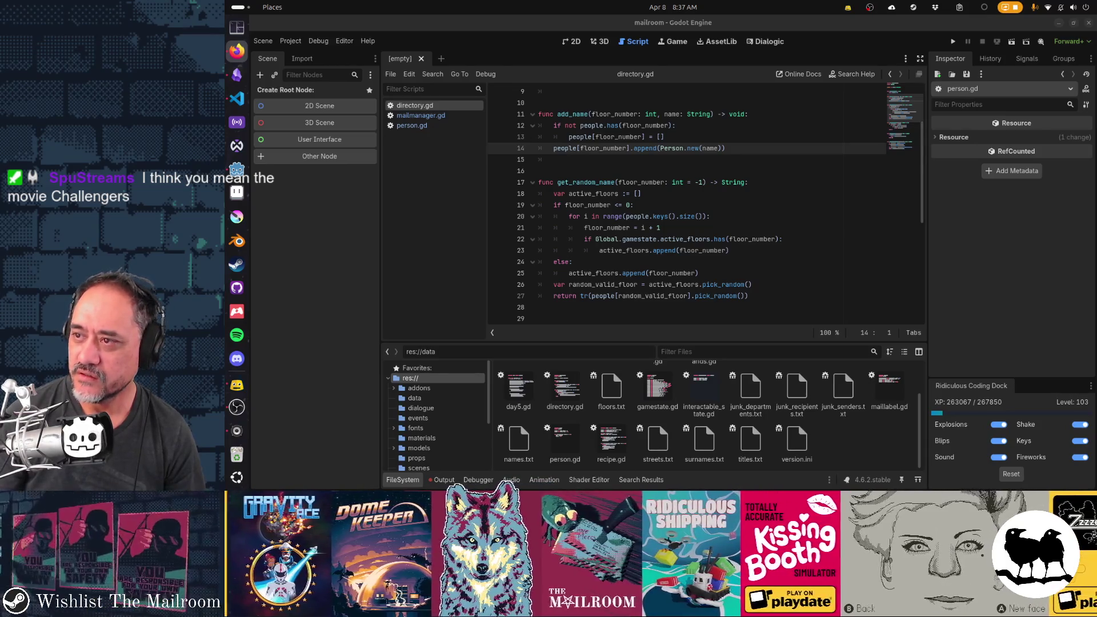
# Return to the Godot editor and collapse the bottom panel to show directory.gd through get_floor_name
pyautogui.press('super')
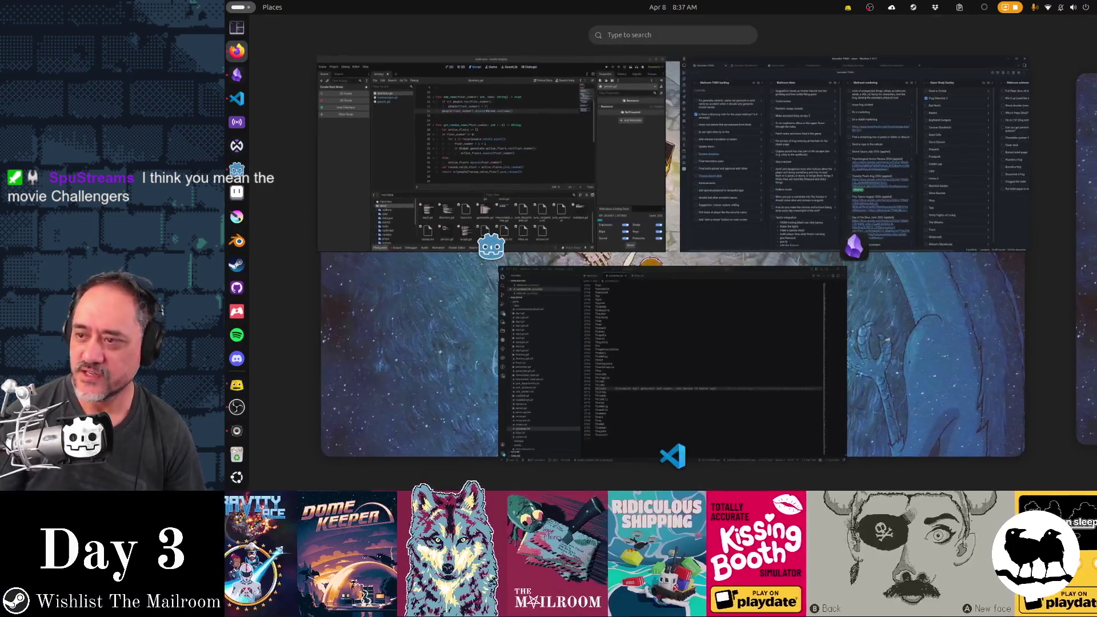
pyautogui.press('super')
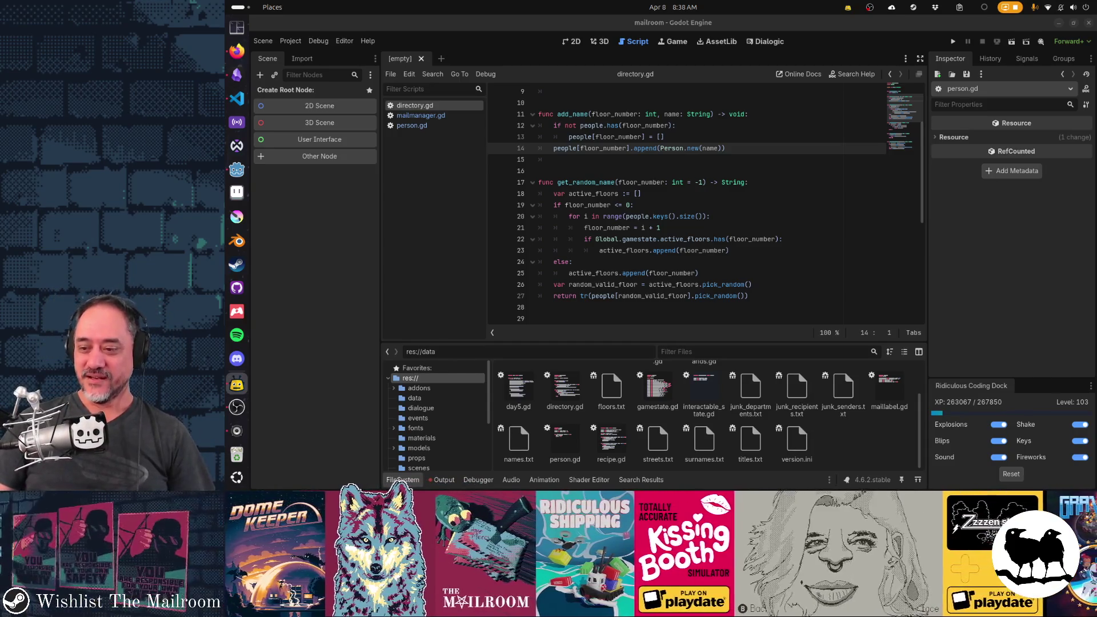
pyautogui.click(899, 479)
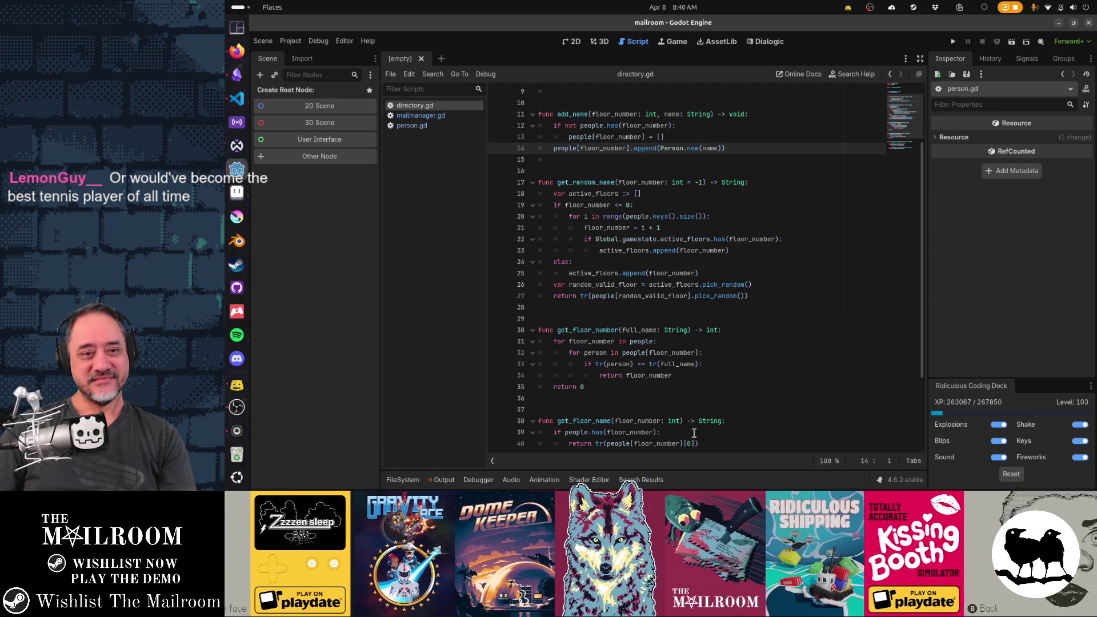
pyautogui.scroll(1, 711, 427)
pyautogui.scroll(-1, 722, 424)
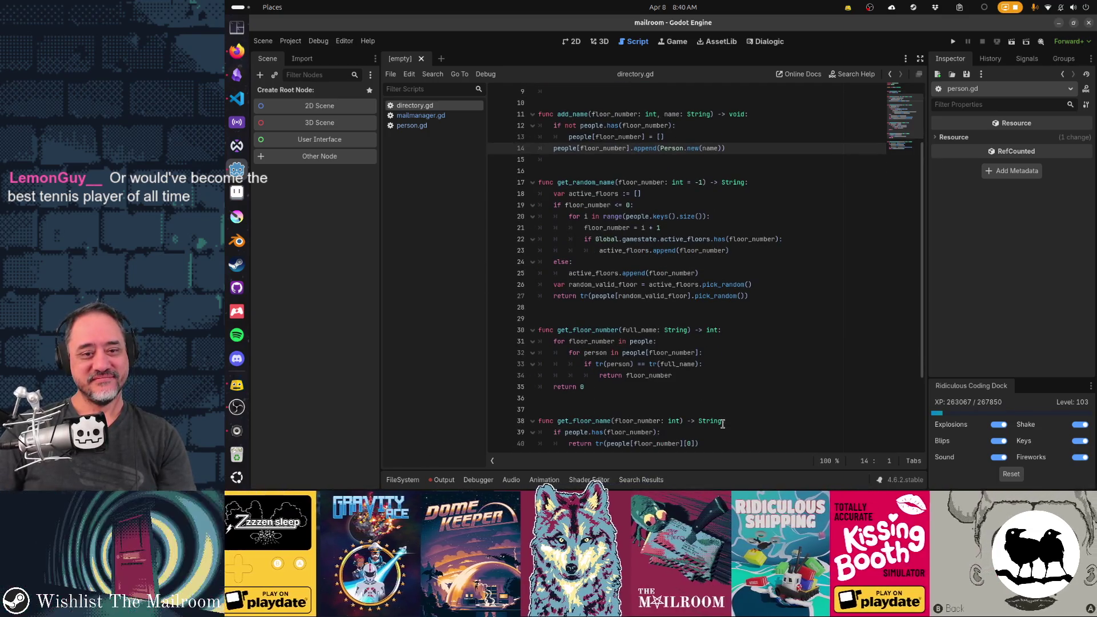
pyautogui.scroll(1, 723, 424)
pyautogui.scroll(-1, 723, 424)
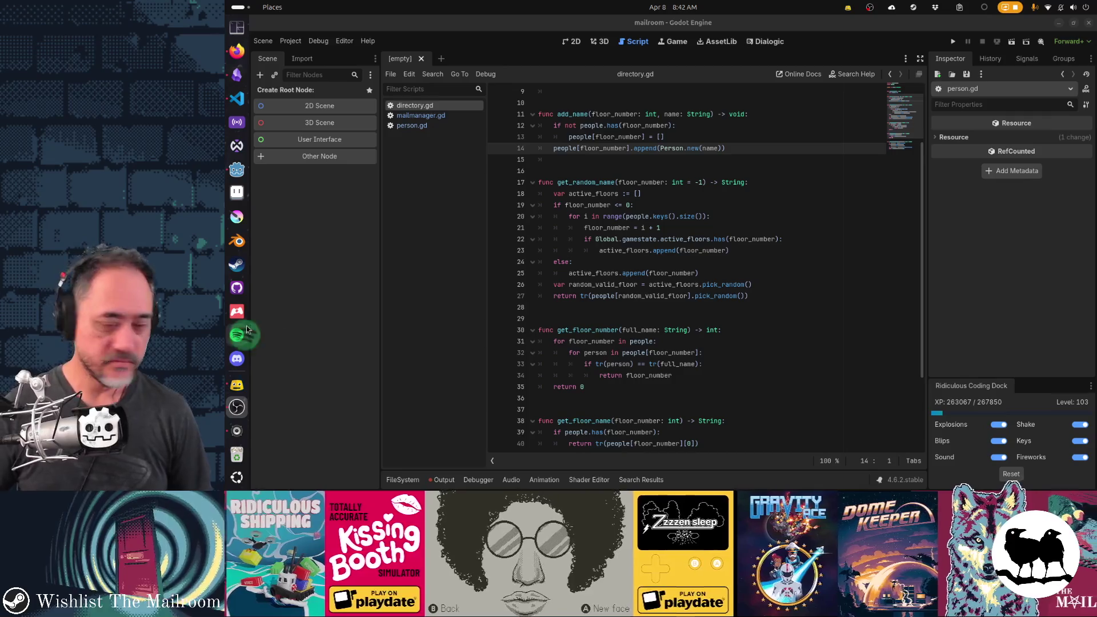
pyautogui.press('super')
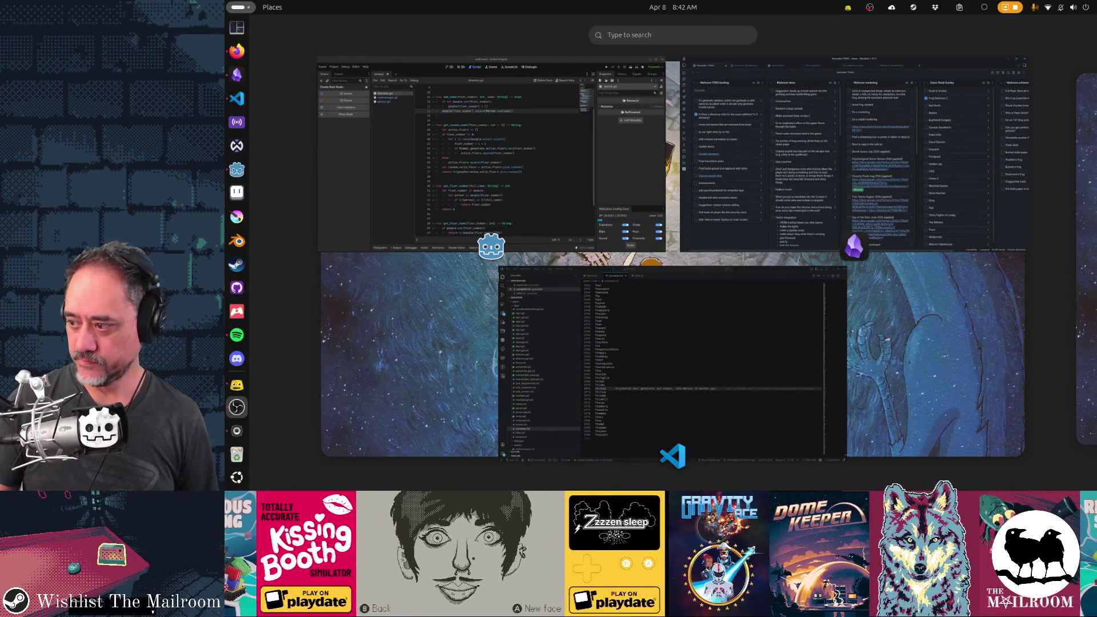
pyautogui.press('super')
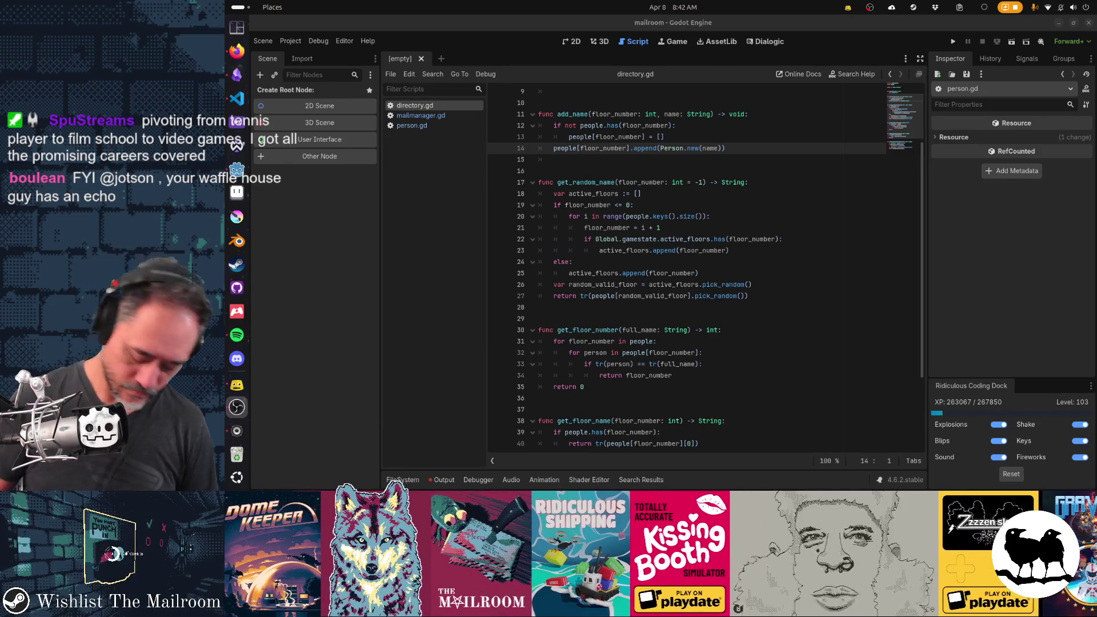
pyautogui.press('XF86AudioRaiseVolume')
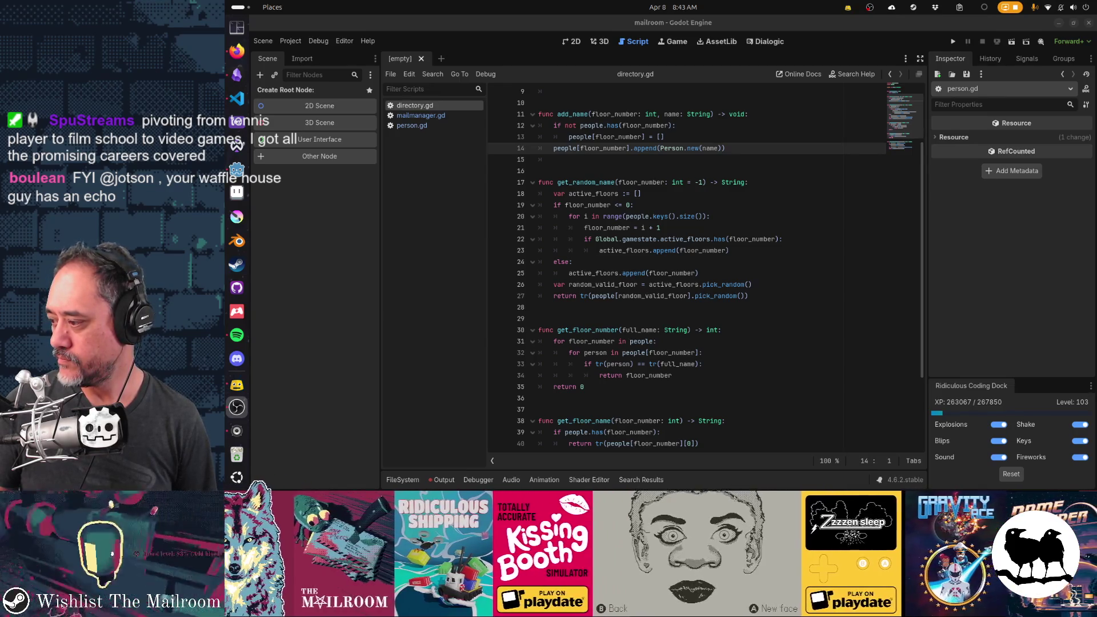
pyautogui.click(1080, 8)
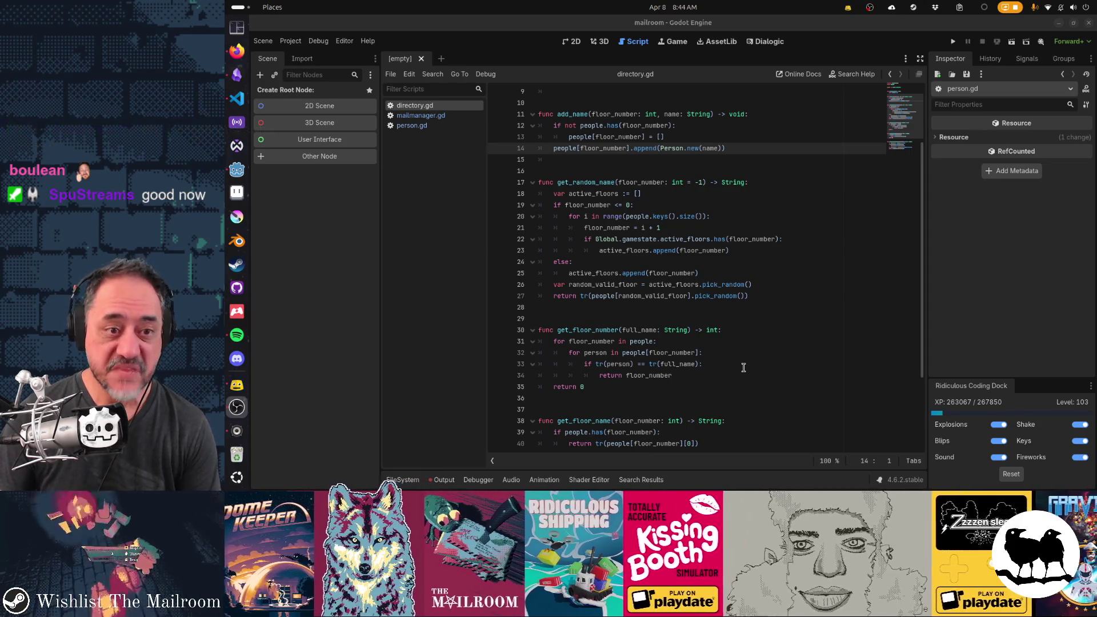
pyautogui.moveTo(658, 277)
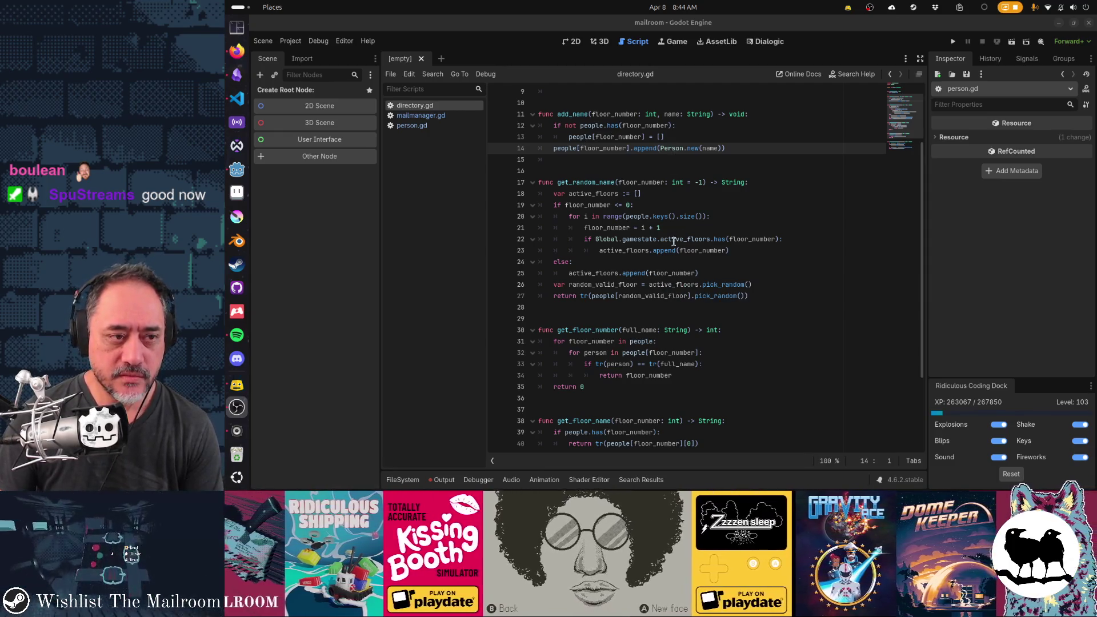
pyautogui.scroll(3, 674, 242)
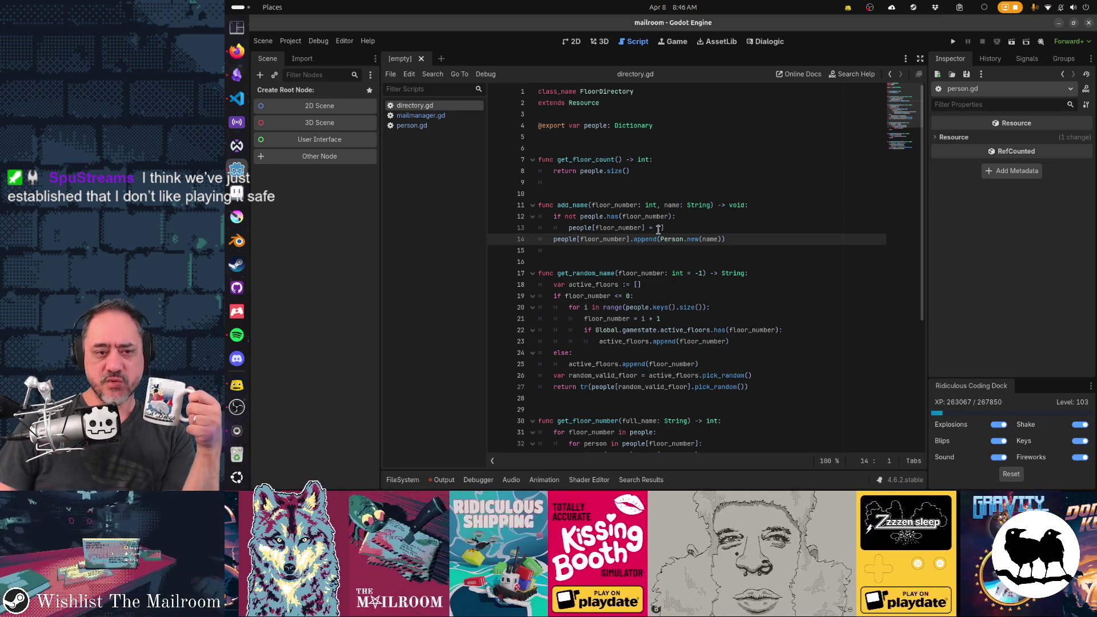
pyautogui.click(662, 228)
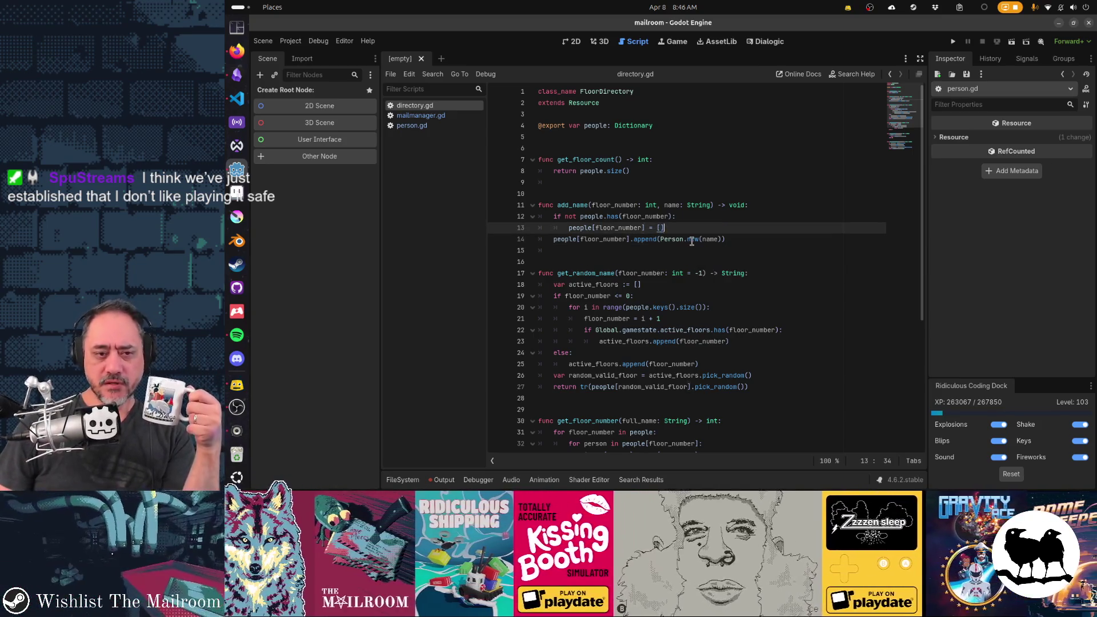
pyautogui.press('Left')
pyautogui.press('Left')
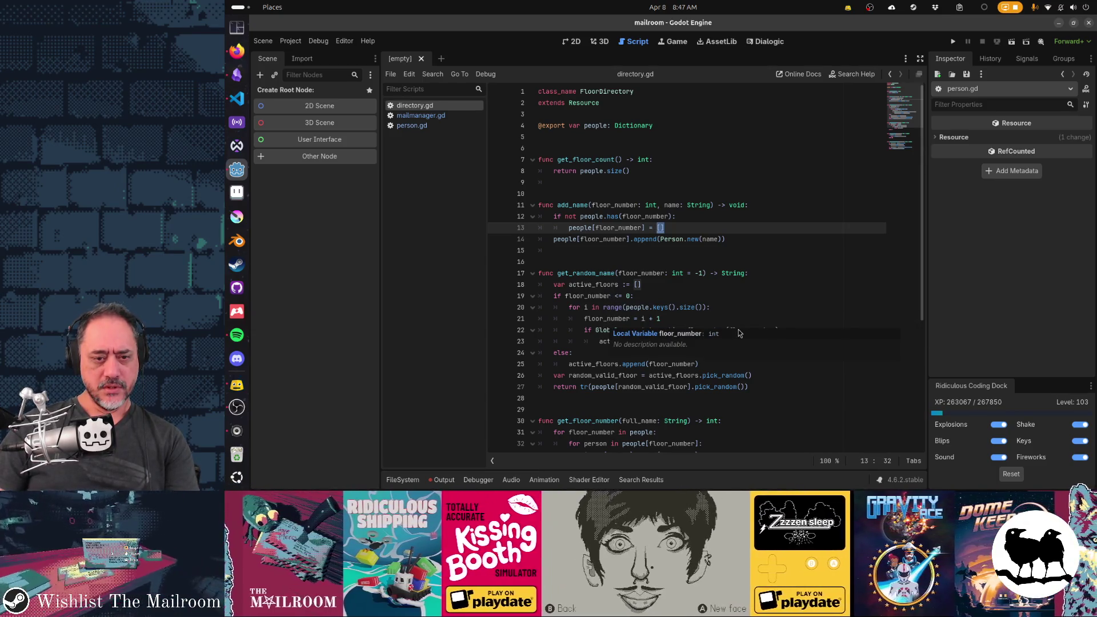
pyautogui.click(714, 309)
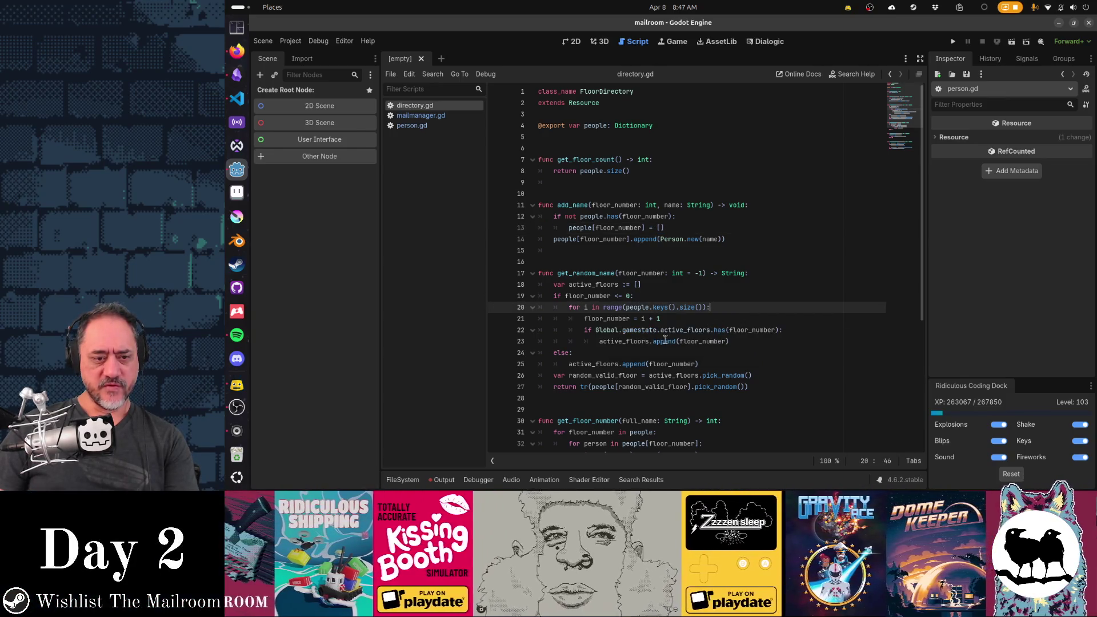
pyautogui.moveTo(663, 342)
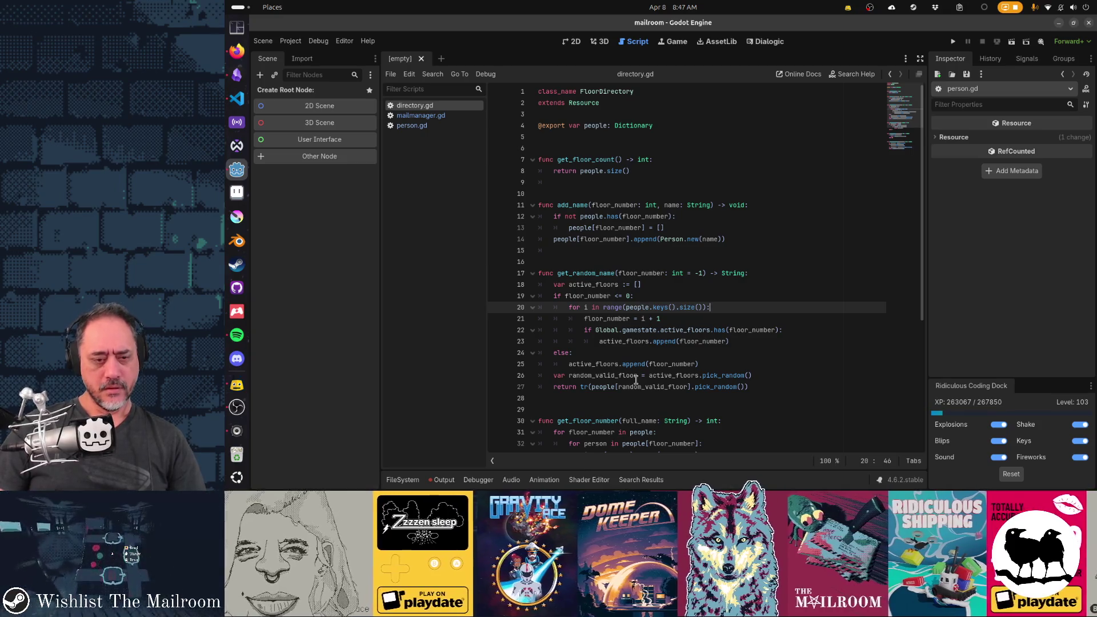
pyautogui.click(731, 376)
pyautogui.moveTo(732, 377)
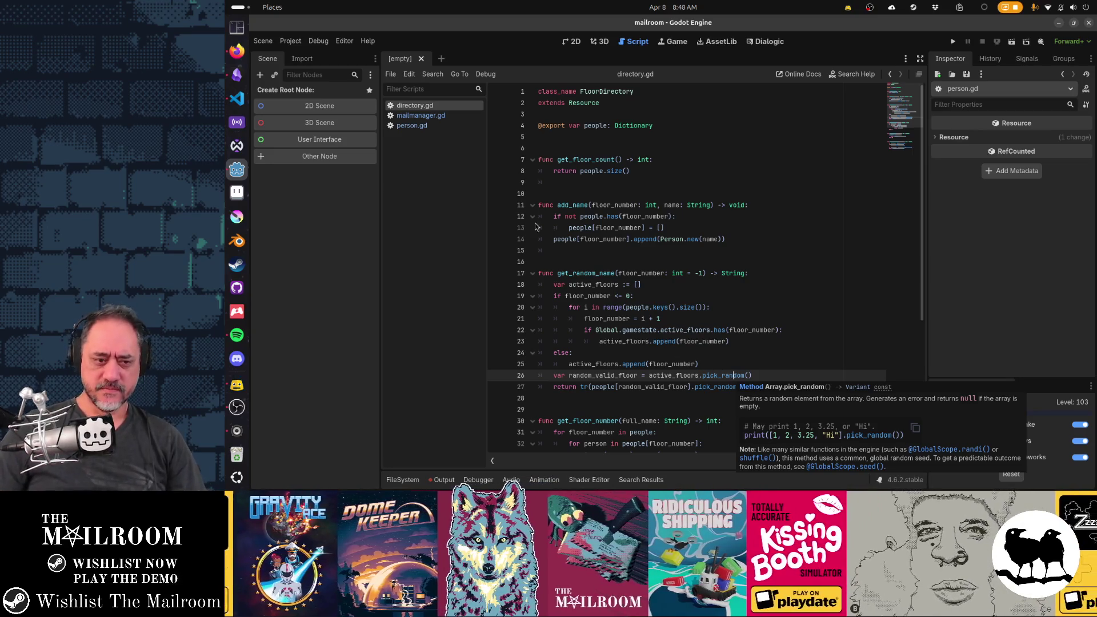
pyautogui.click(451, 119)
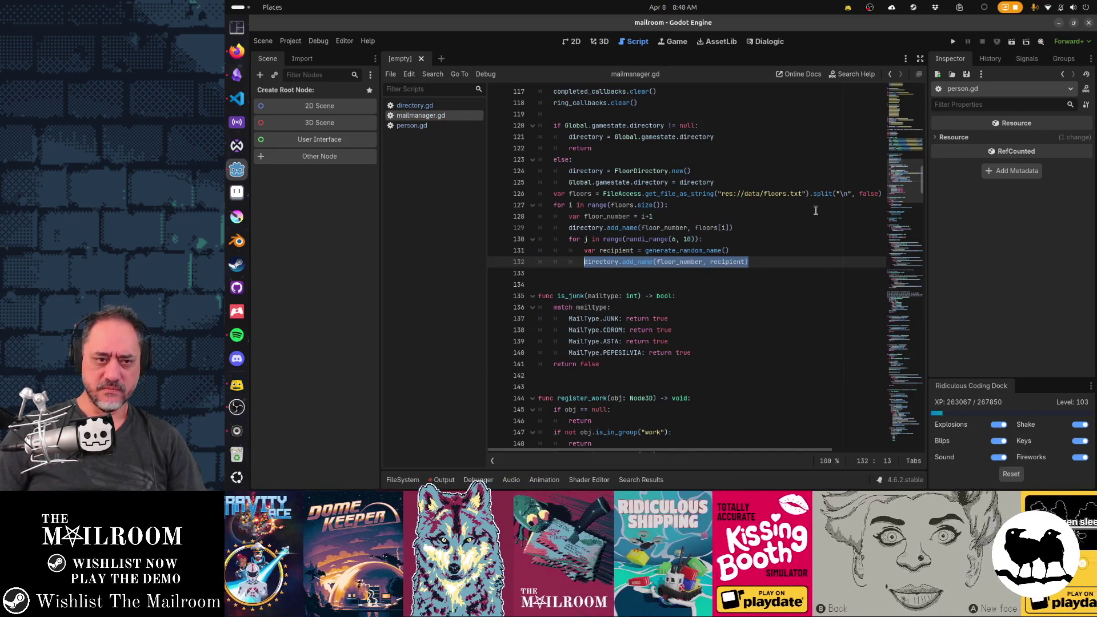
# Search mailmanager.gd for get_random_name
pyautogui.scroll(3, 781, 300)
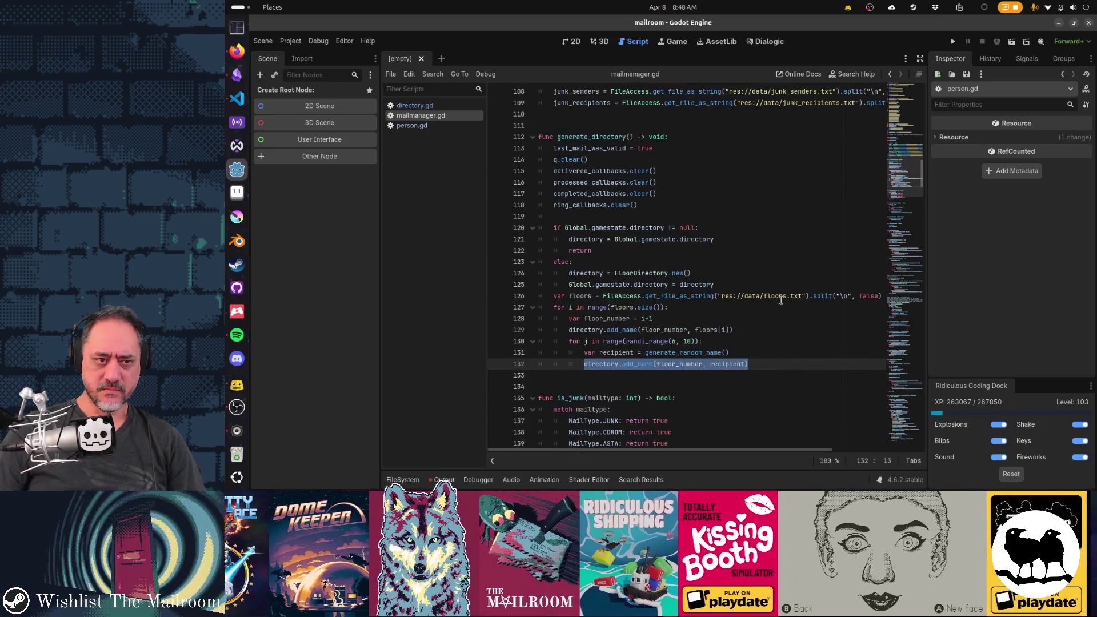
pyautogui.scroll(-3, 780, 300)
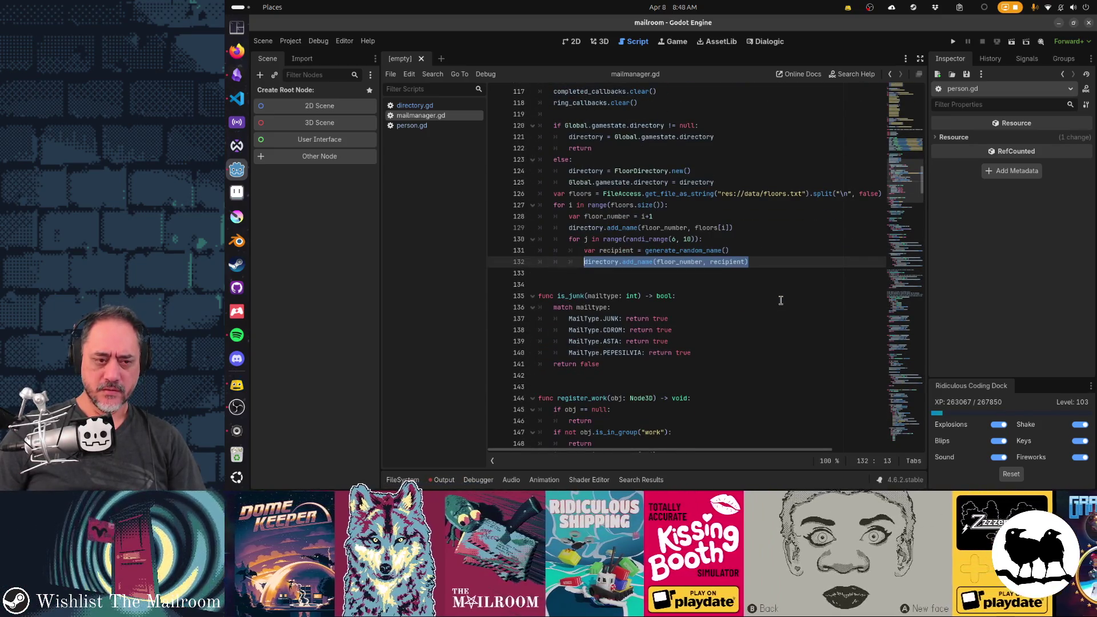
pyautogui.scroll(-7, 781, 300)
pyautogui.hotkey('ctrl', 'f')
pyautogui.write('get_random_')
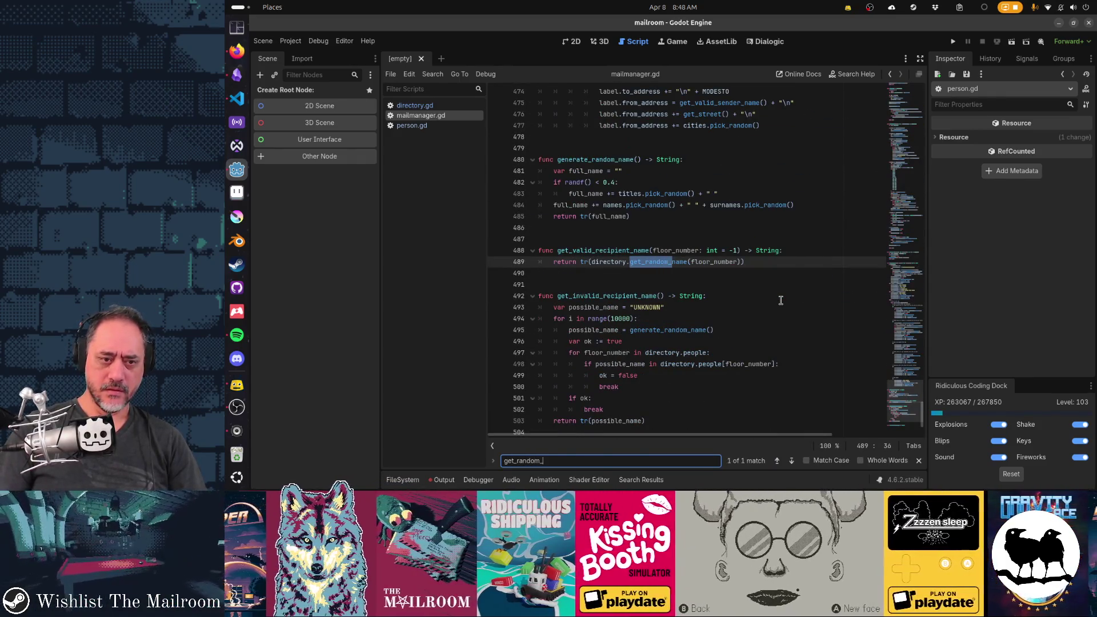
pyautogui.write('name')
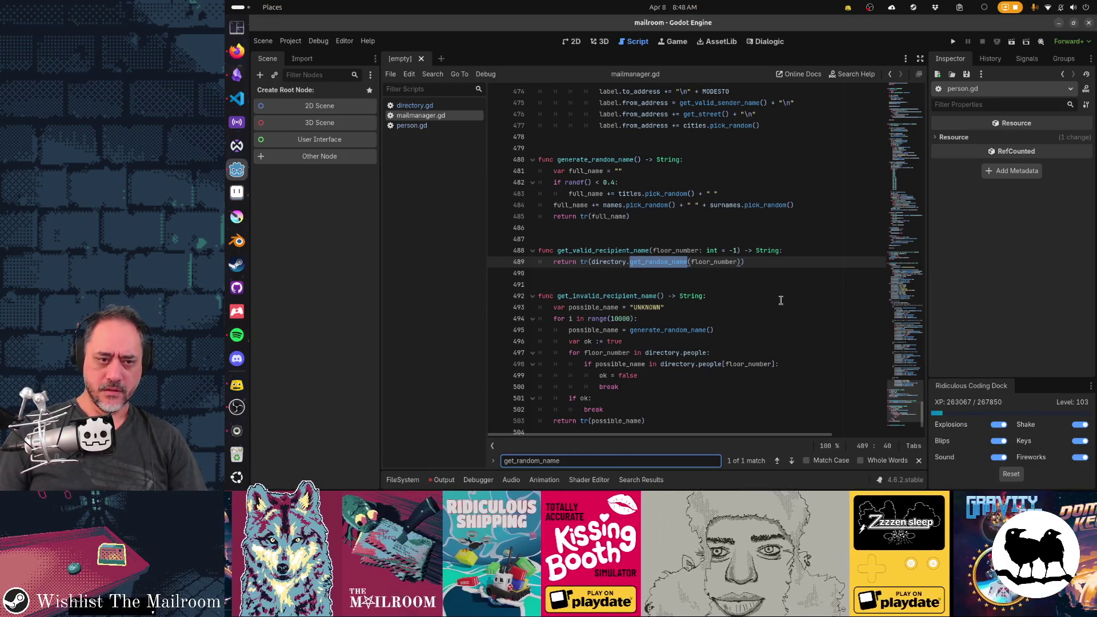
pyautogui.press('Escape')
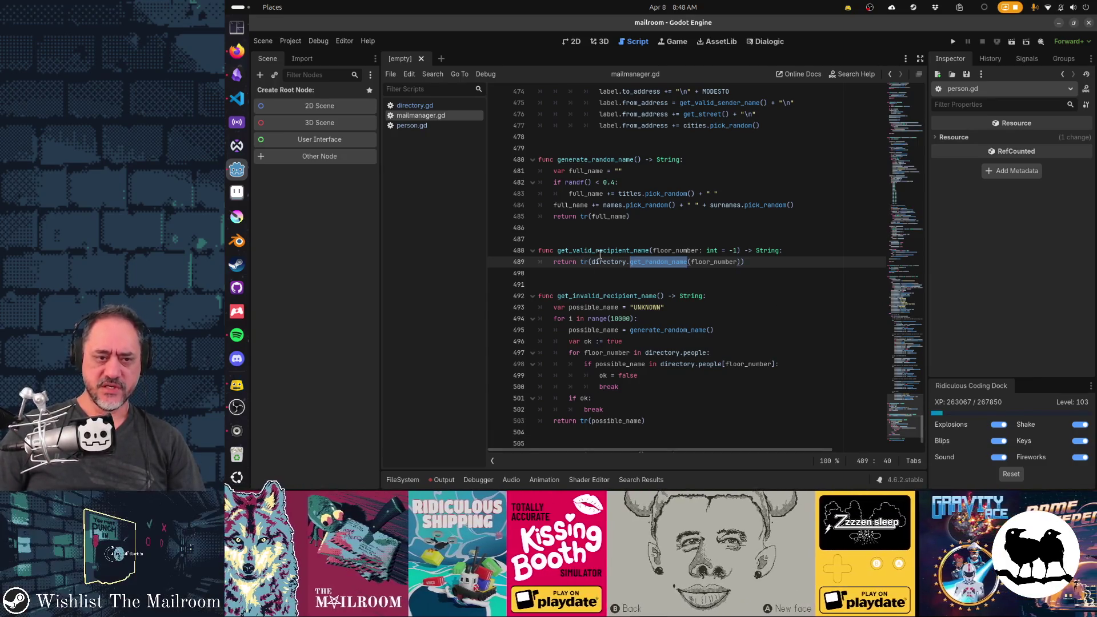
# Run a project-wide Find in Files for the get_random_name call on line 489
pyautogui.click(690, 285)
pyautogui.doubleClick(672, 264)
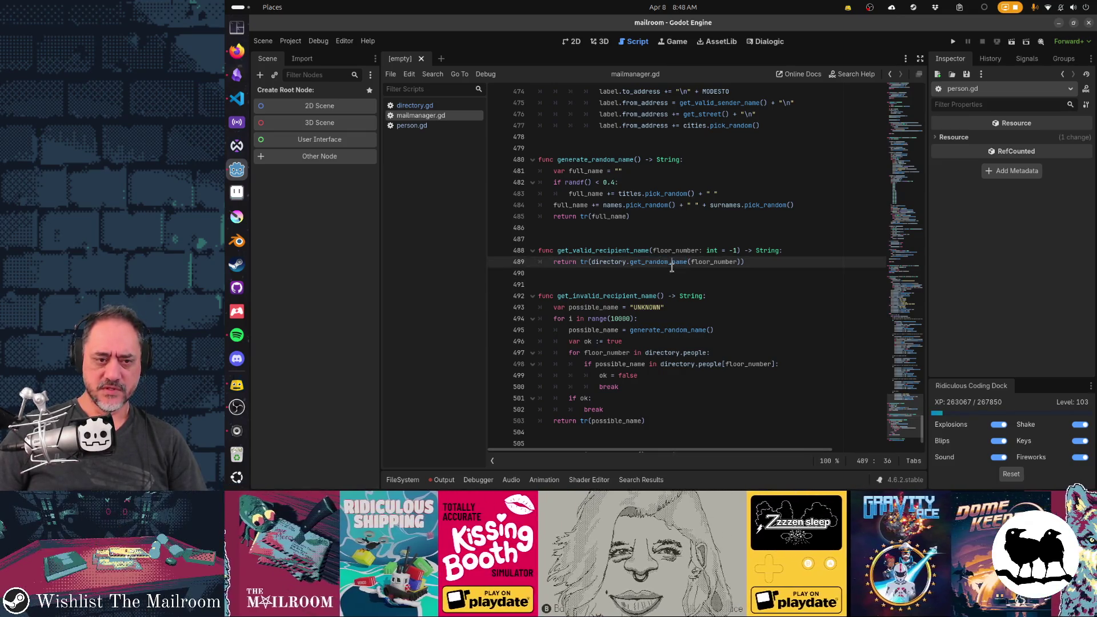
pyautogui.hotkey('ctrl', 'shift', 'f')
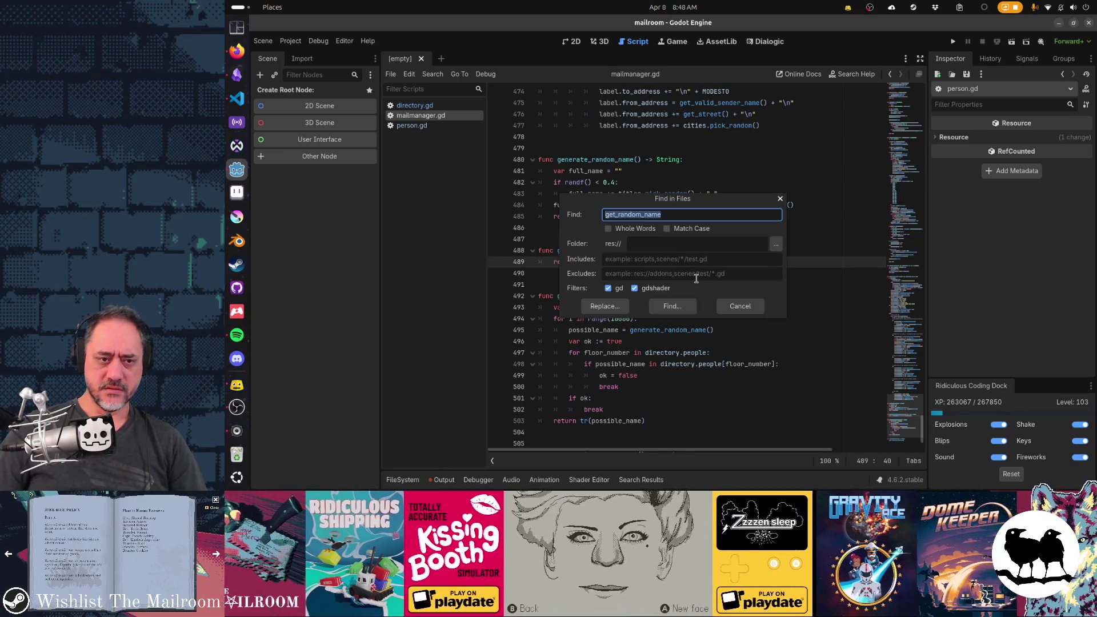
pyautogui.press('Return')
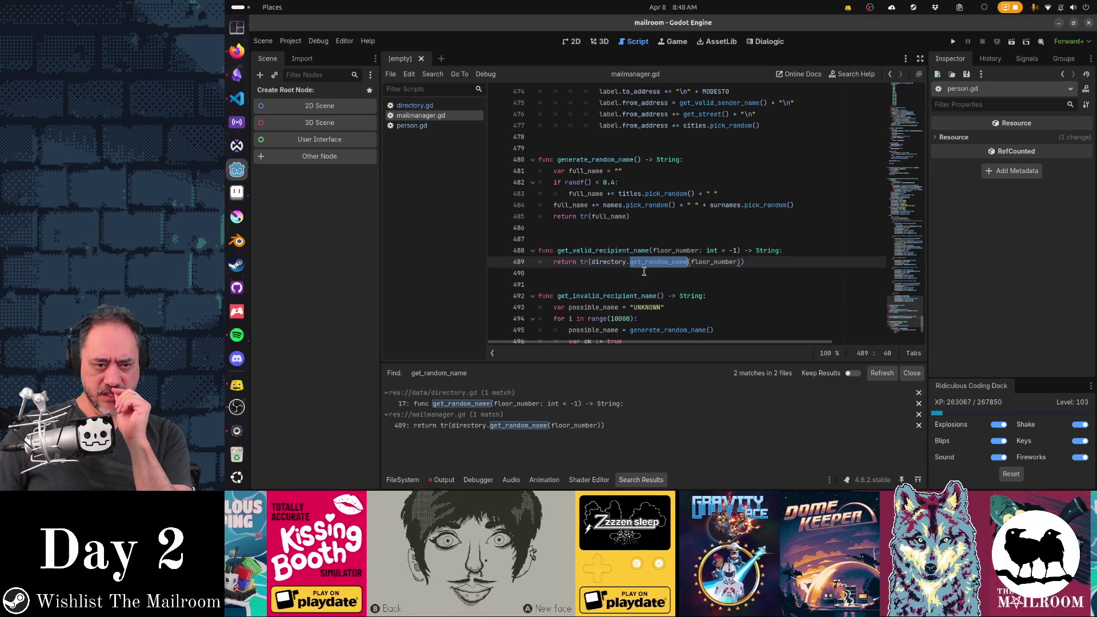
# Rename the line 489 call to get_valid_random_name and save mailmanager.gd
pyautogui.click(645, 262)
pyautogui.write('wn')
pyautogui.write('lid_')
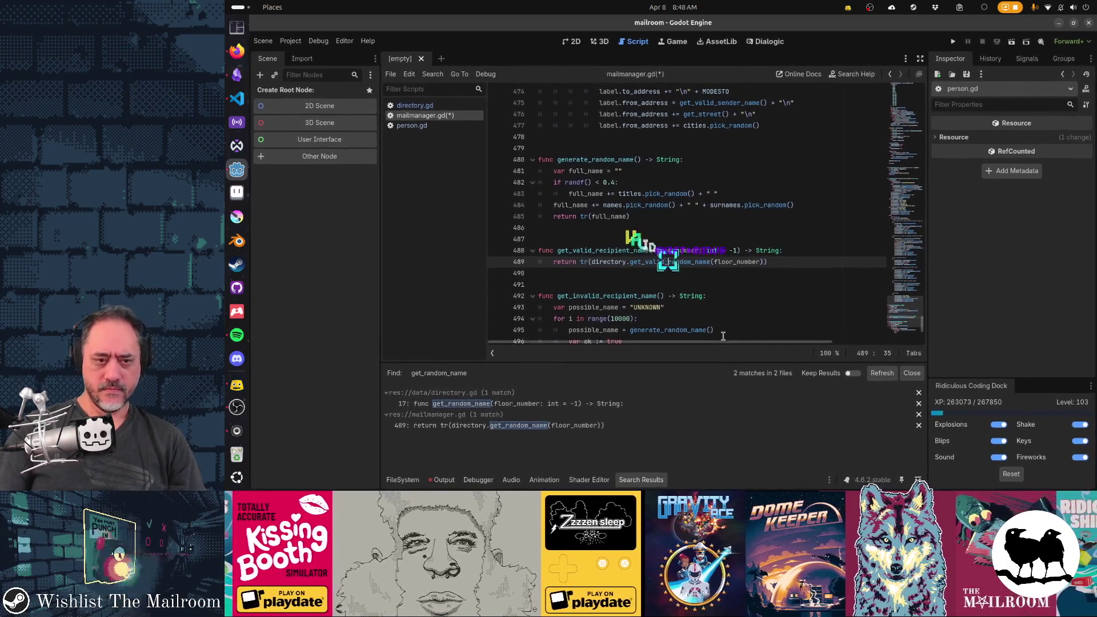
pyautogui.hotkey('ctrl', 's')
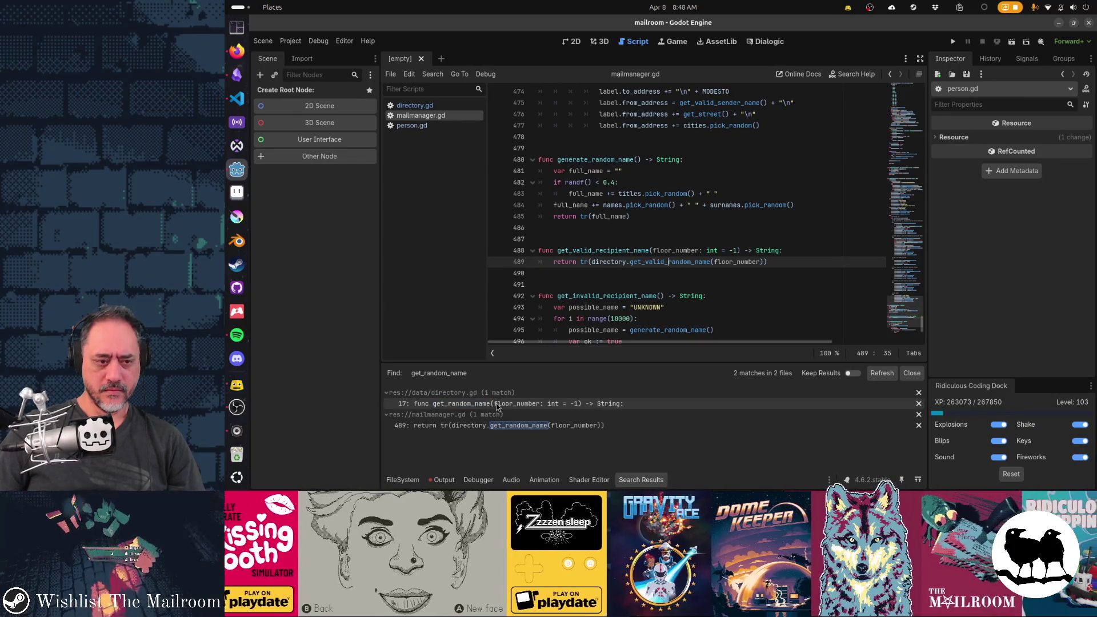
# Rename the get_random_name definition in directory.gd to get_valid_random_name
pyautogui.click(501, 403)
pyautogui.click(573, 274)
pyautogui.write('valid_random_name(floor_number: int = -1) -> String:')
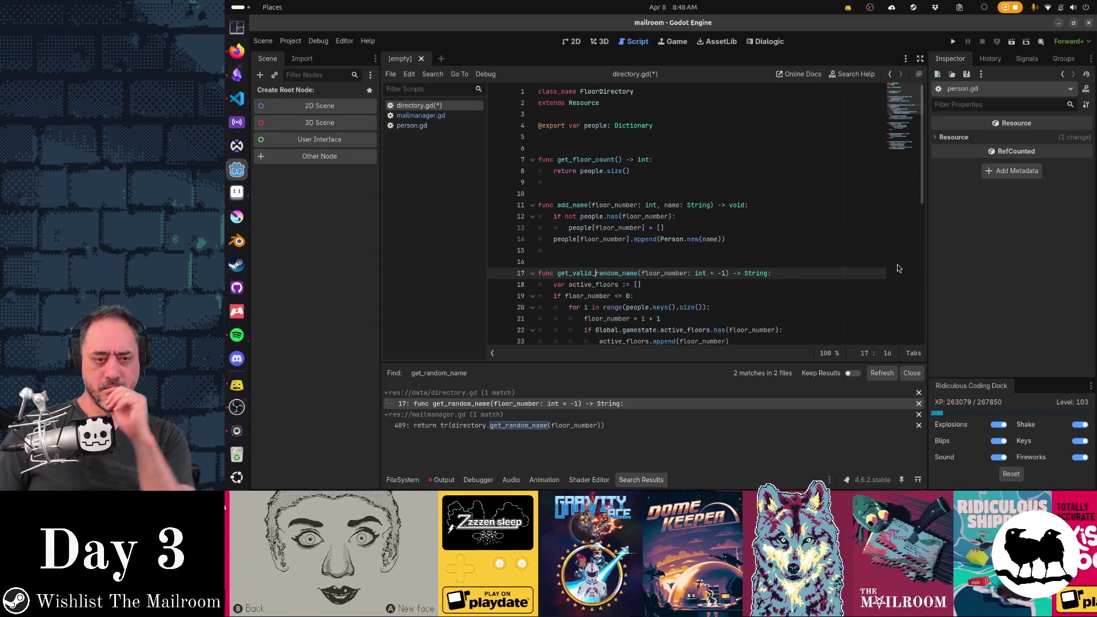
pyautogui.scroll(-4, 897, 266)
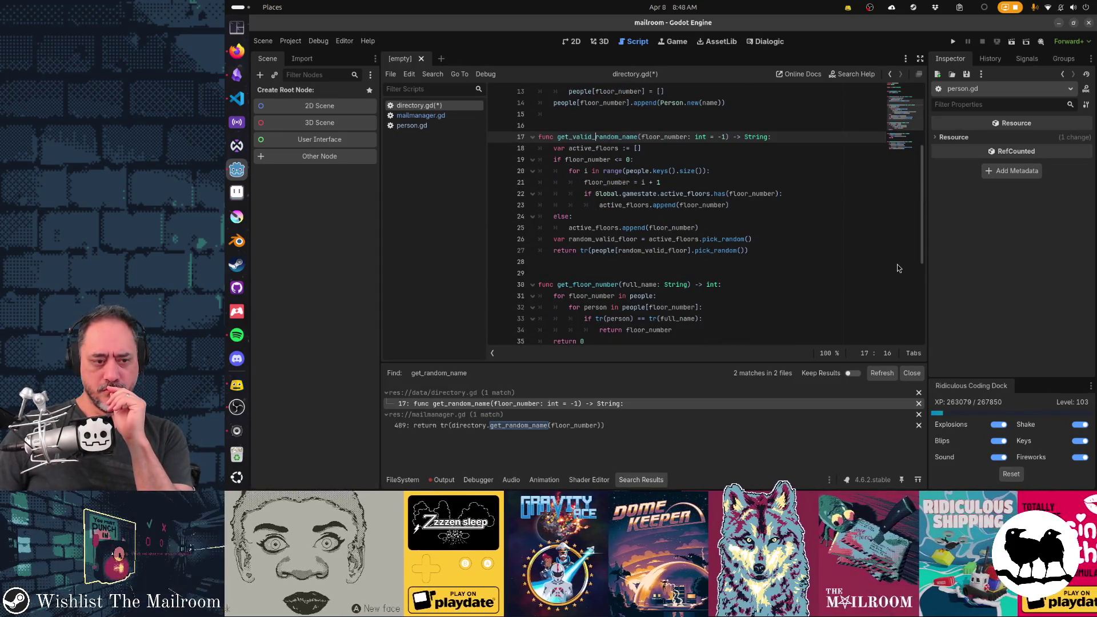
pyautogui.click(528, 426)
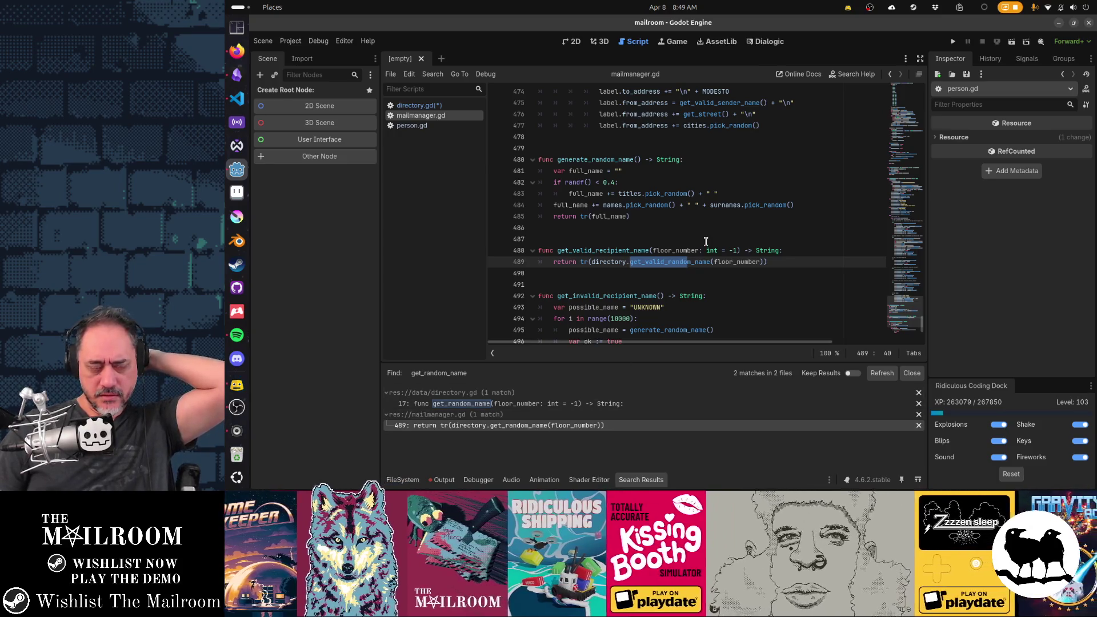
pyautogui.click(543, 403)
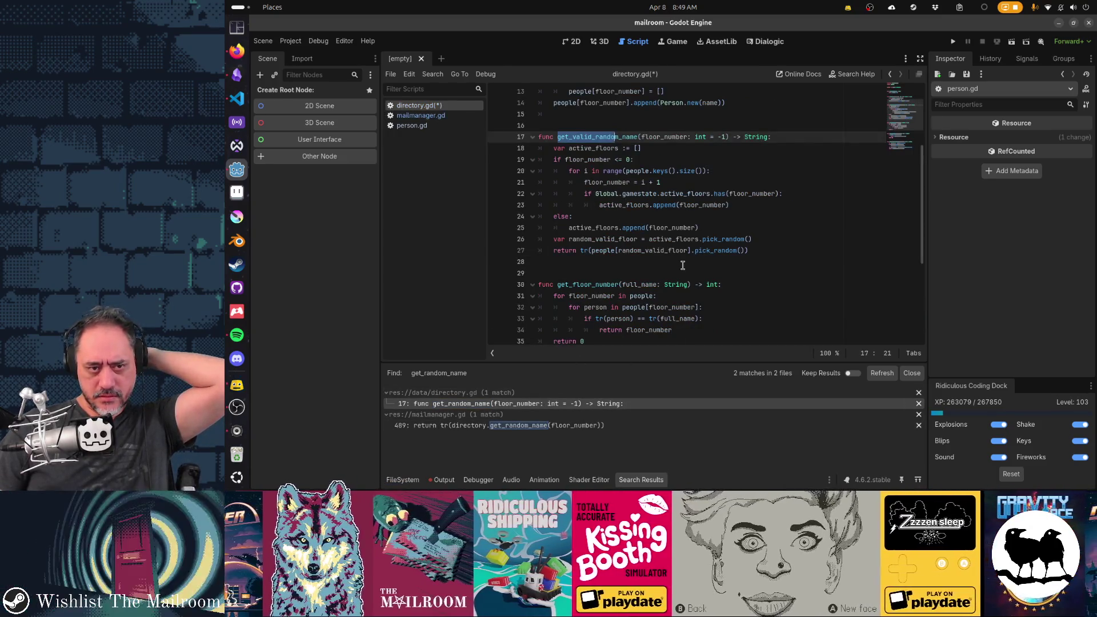
pyautogui.click(749, 137)
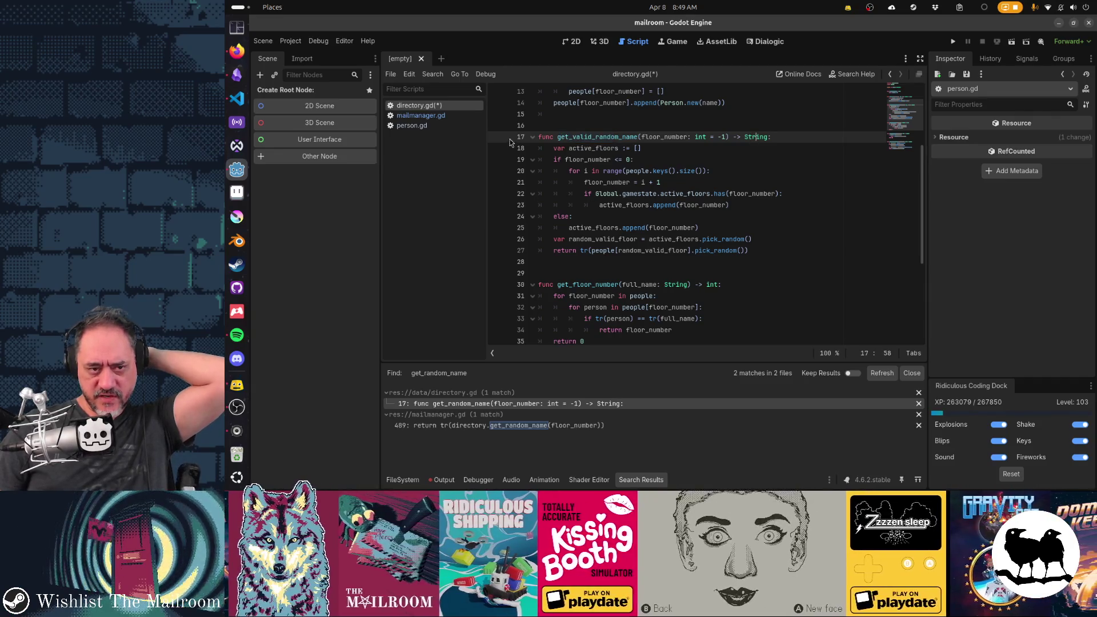
pyautogui.click(863, 242)
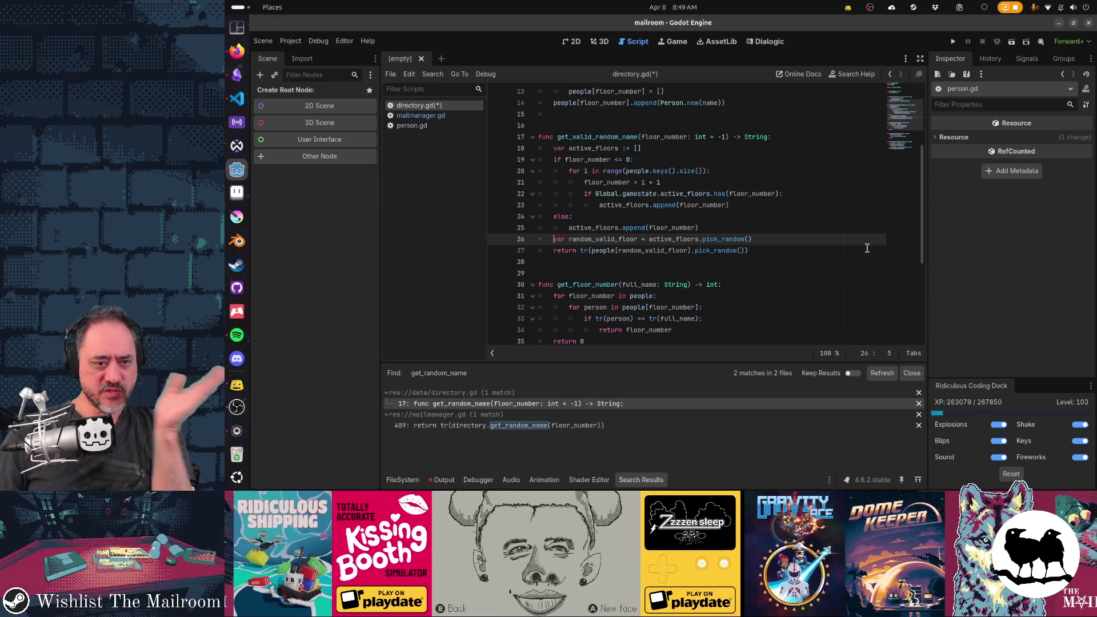
pyautogui.press('Down')
pyautogui.press('Home')
pyautogui.press('Up')
pyautogui.press('End')
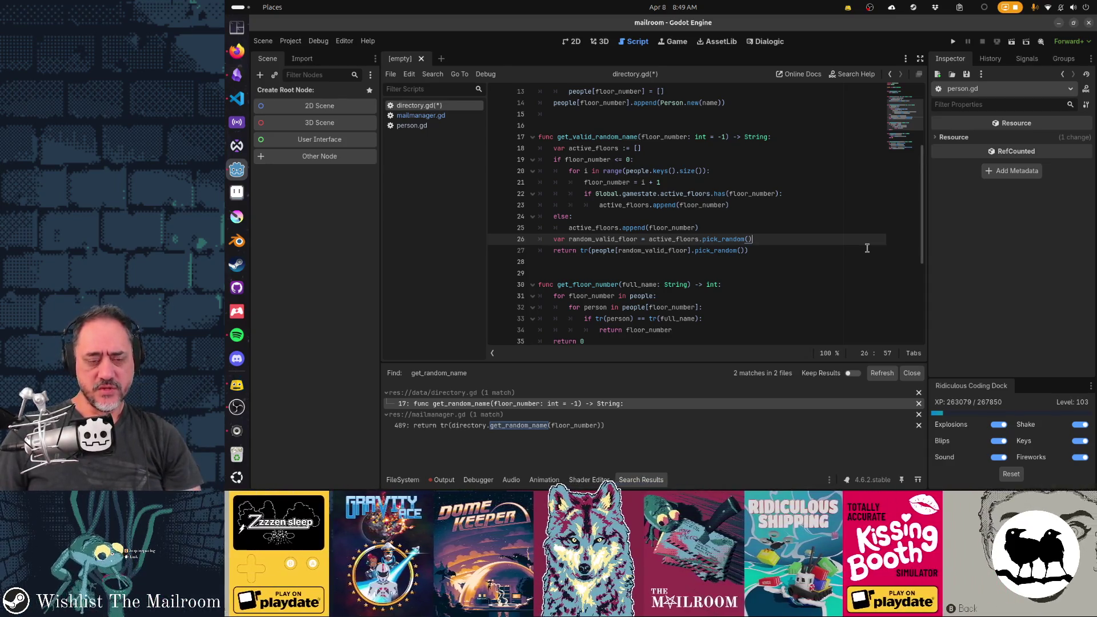
pyautogui.press('Down')
pyautogui.press('Home')
# Add a line declaring var people_list = people[random_valid_floor].duplicate()
pyautogui.hotkey('ctrl', 'shift', 'Right')
pyautogui.hotkey('ctrl', 'shift', 'Right')
pyautogui.hotkey('ctrl', 'shift', 'Right')
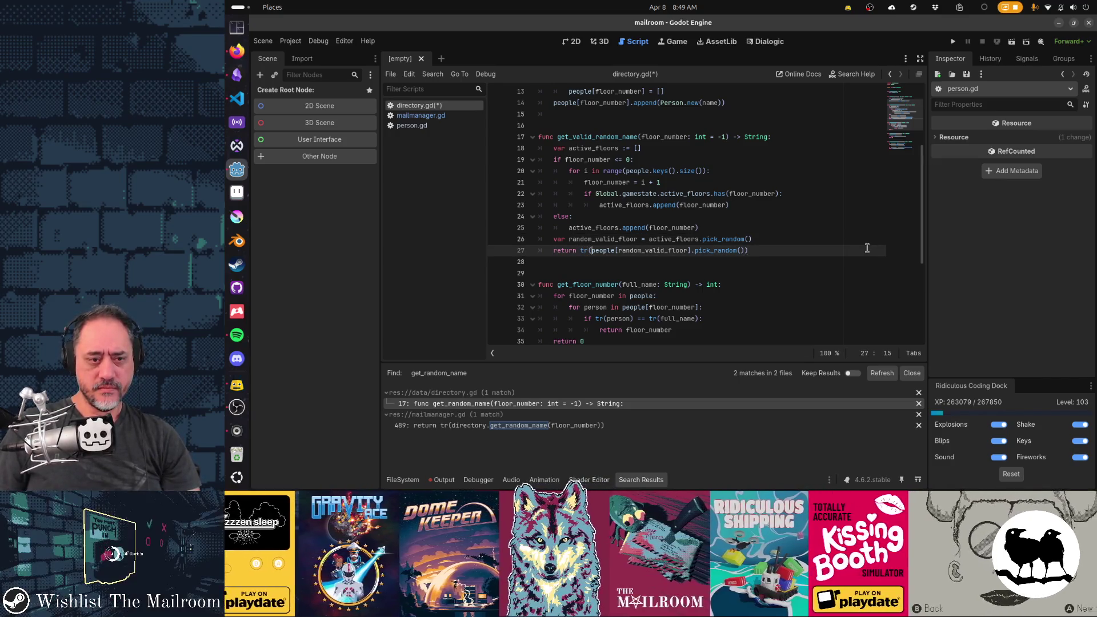
pyautogui.hotkey('ctrl', 'shift', 'Left')
pyautogui.hotkey('ctrl', 'shift', 'Left')
pyautogui.hotkey('ctrl', 'c')
pyautogui.press('Up')
pyautogui.press('End')
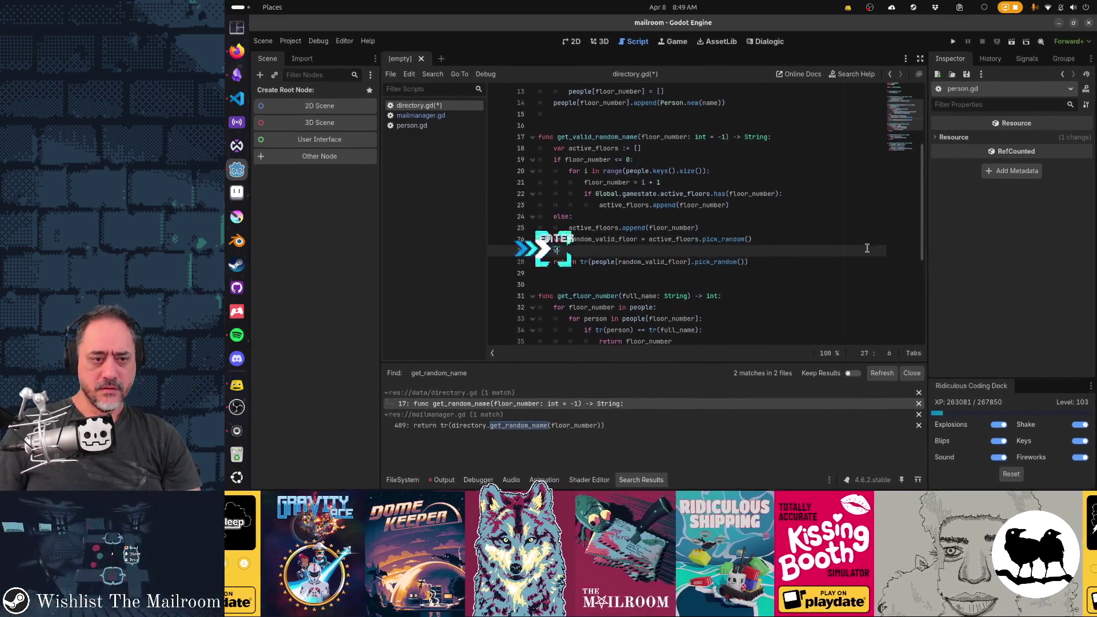
pyautogui.press('Return')
pyautogui.write('var')
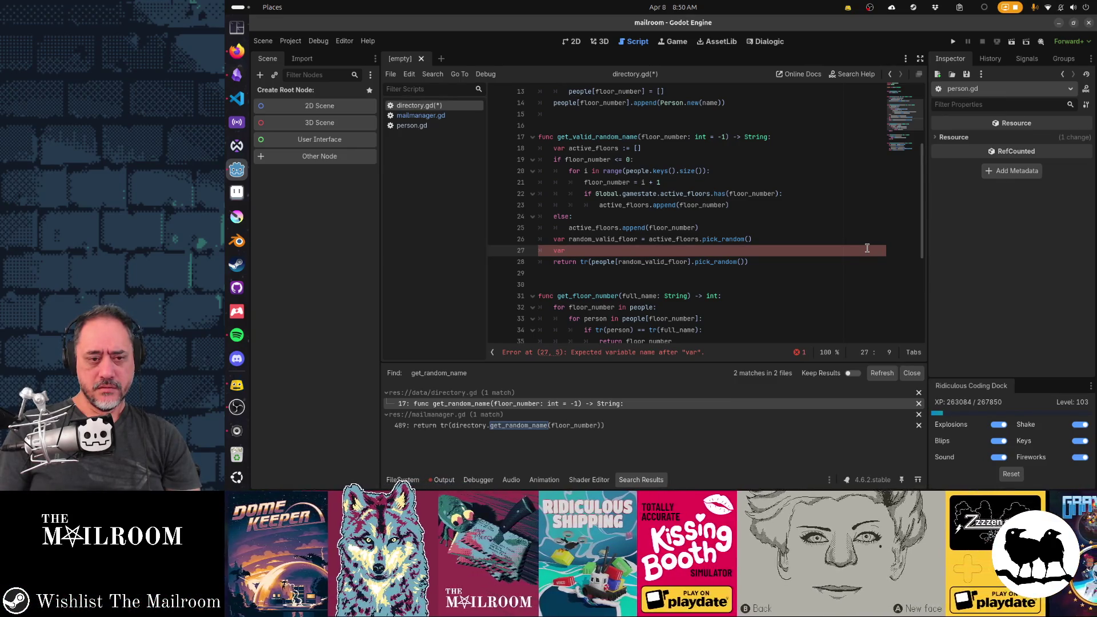
pyautogui.write('people_list =')
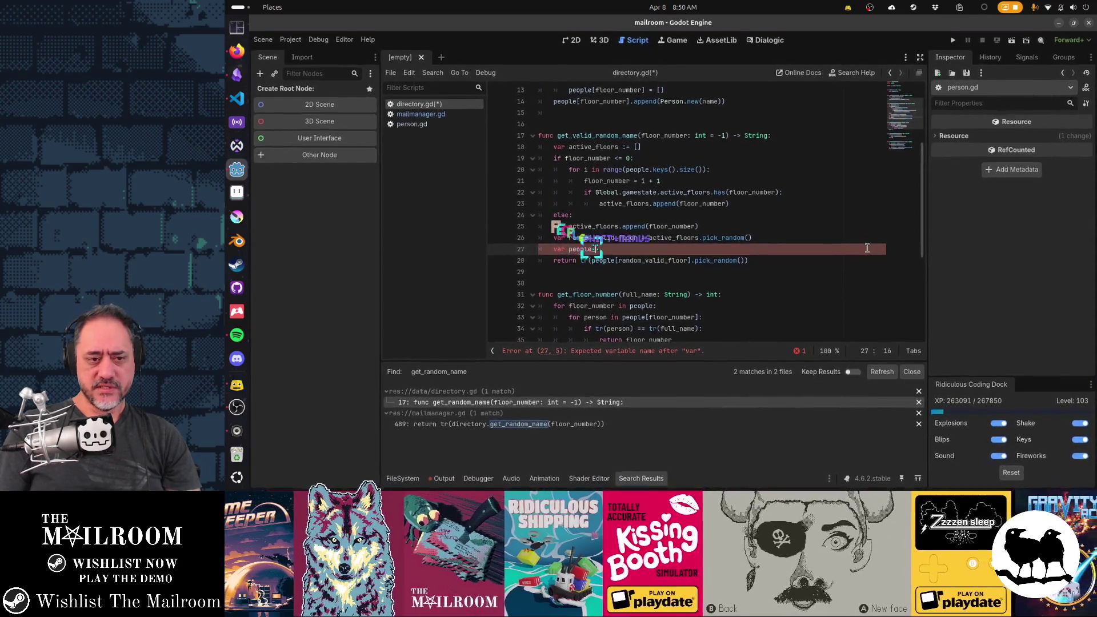
pyautogui.hotkey('ctrl', 'v')
pyautogui.write('.duplicate(')
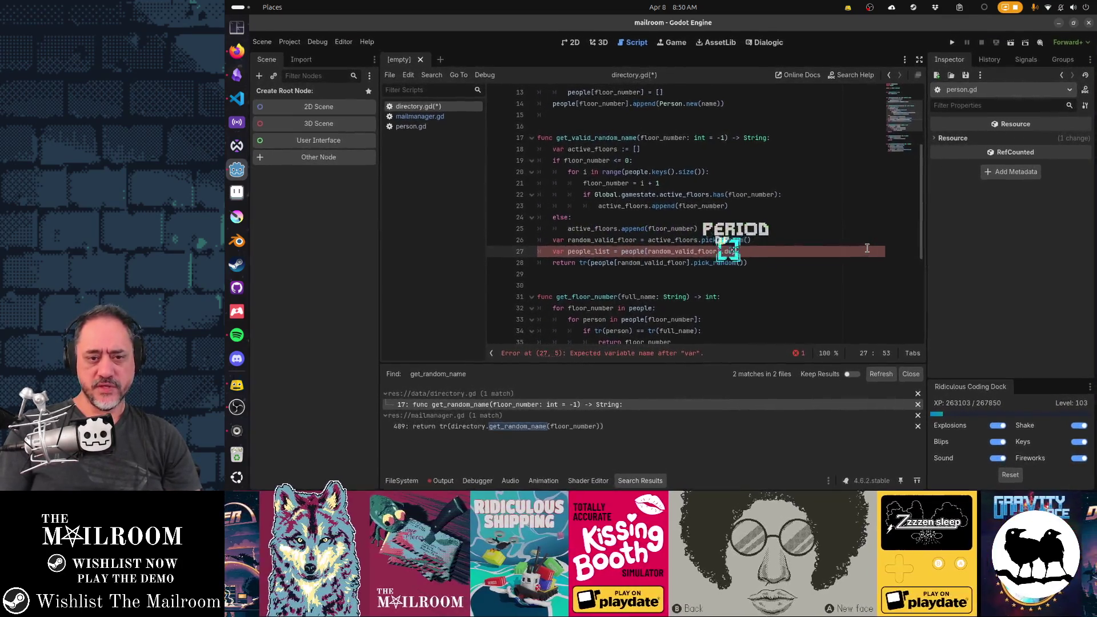
pyautogui.press('Right')
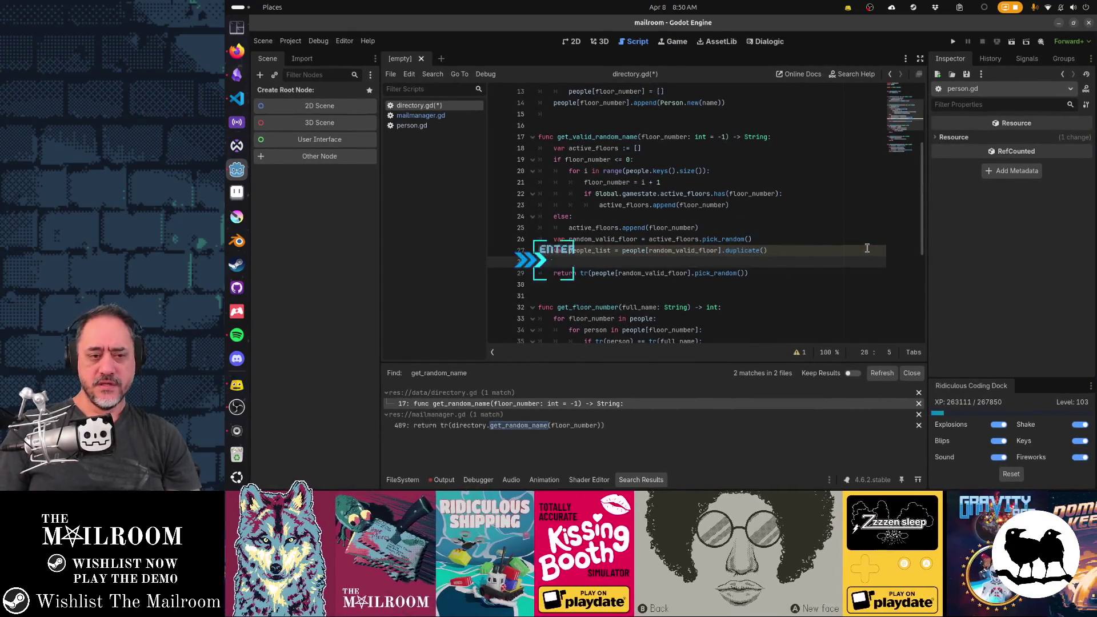
# Add people_list.shuffle() and begin a 'for p in people_list:' loop
pyautogui.press('Return')
pyautogui.write('shuffle(peop')
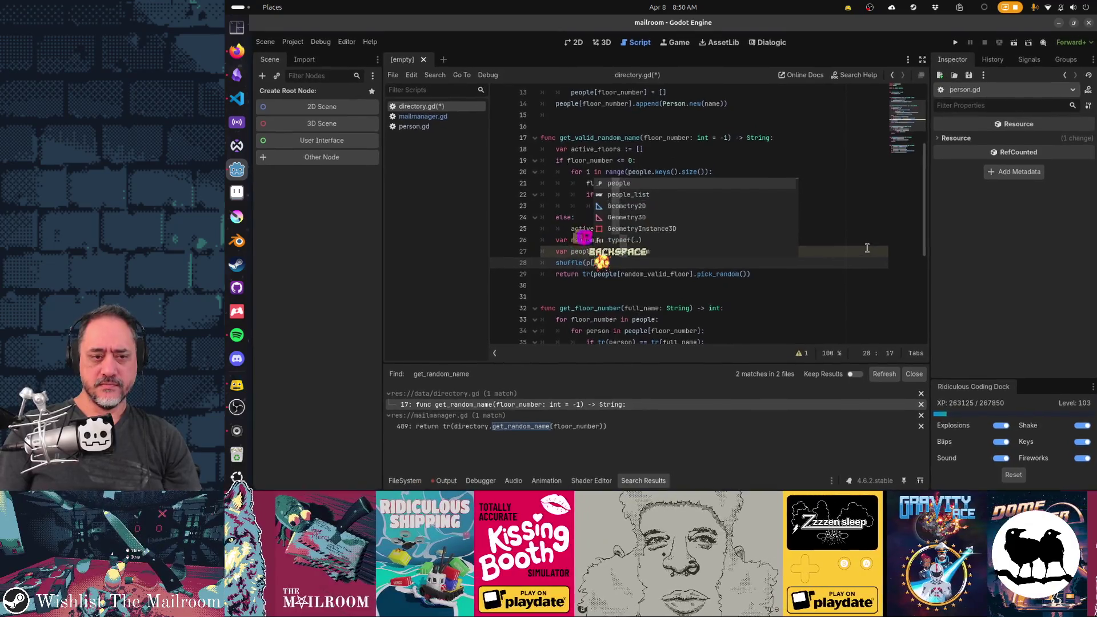
pyautogui.press('BackSpace')
pyautogui.write('p')
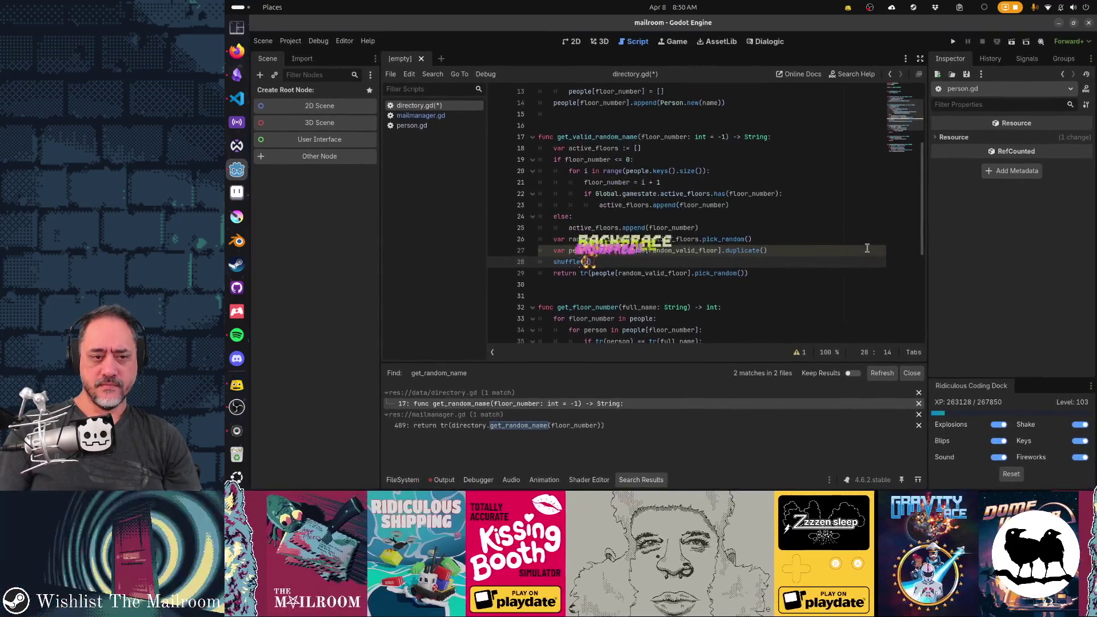
pyautogui.write('eople_list)')
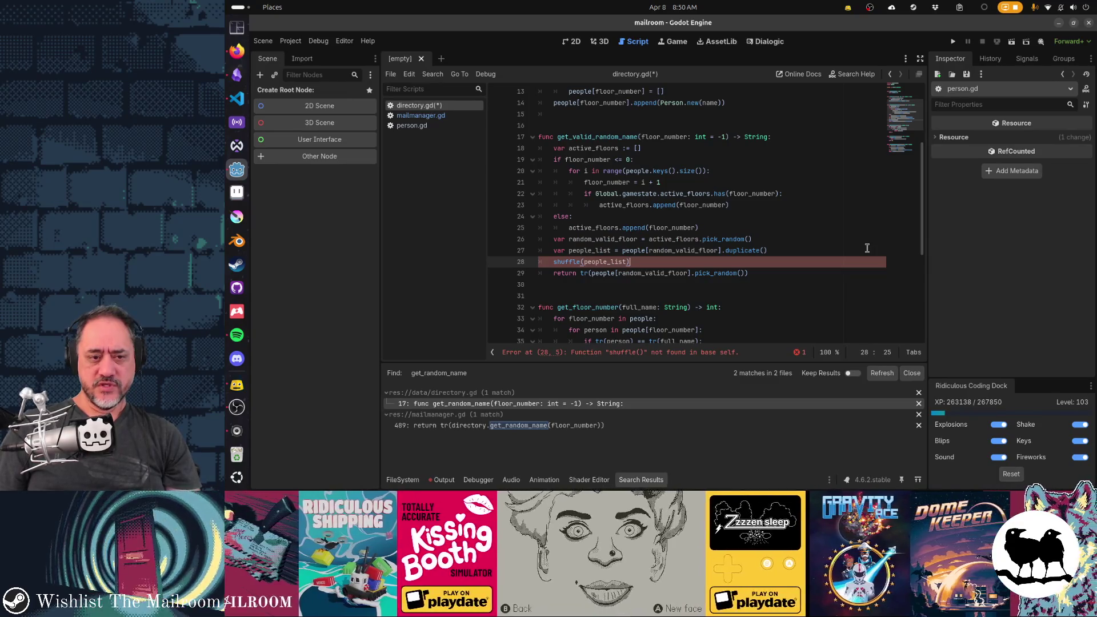
pyautogui.hotkey('shift', 'Home')
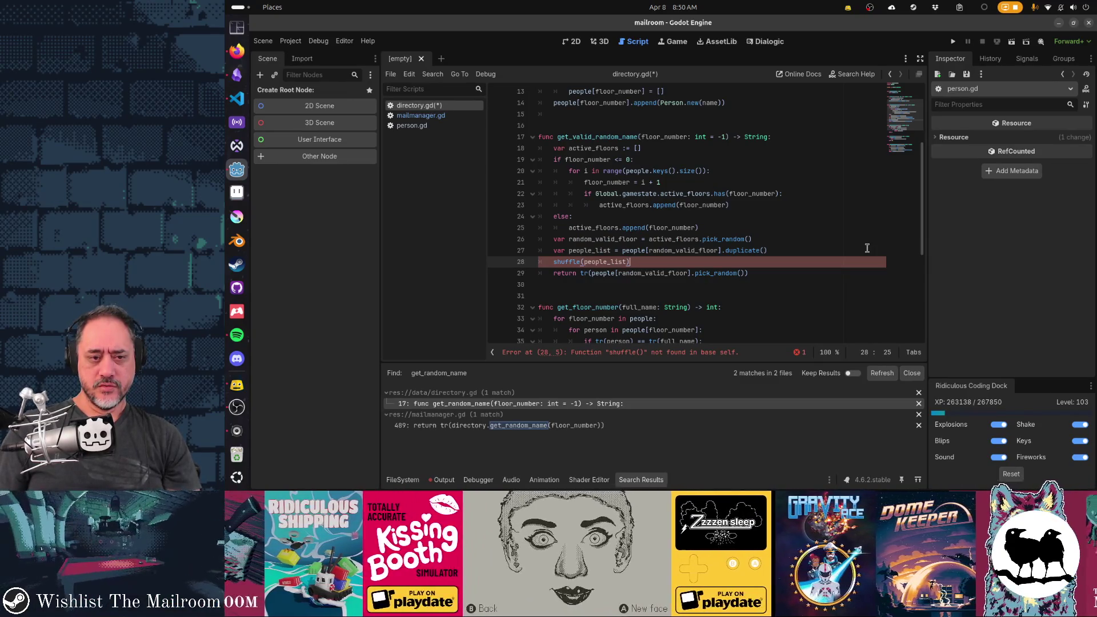
pyautogui.write('peopole')
pyautogui.press('BackSpace')
pyautogui.press('BackSpace')
pyautogui.press('BackSpace')
pyautogui.write('le_list.shuffle(')
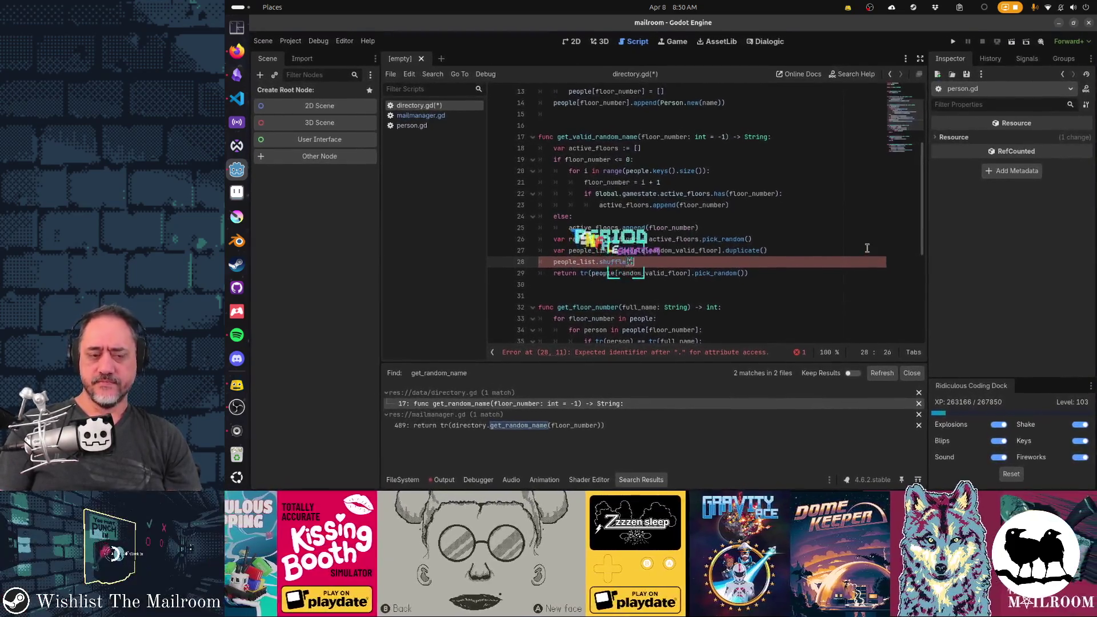
pyautogui.press('Return')
pyautogui.press('Return')
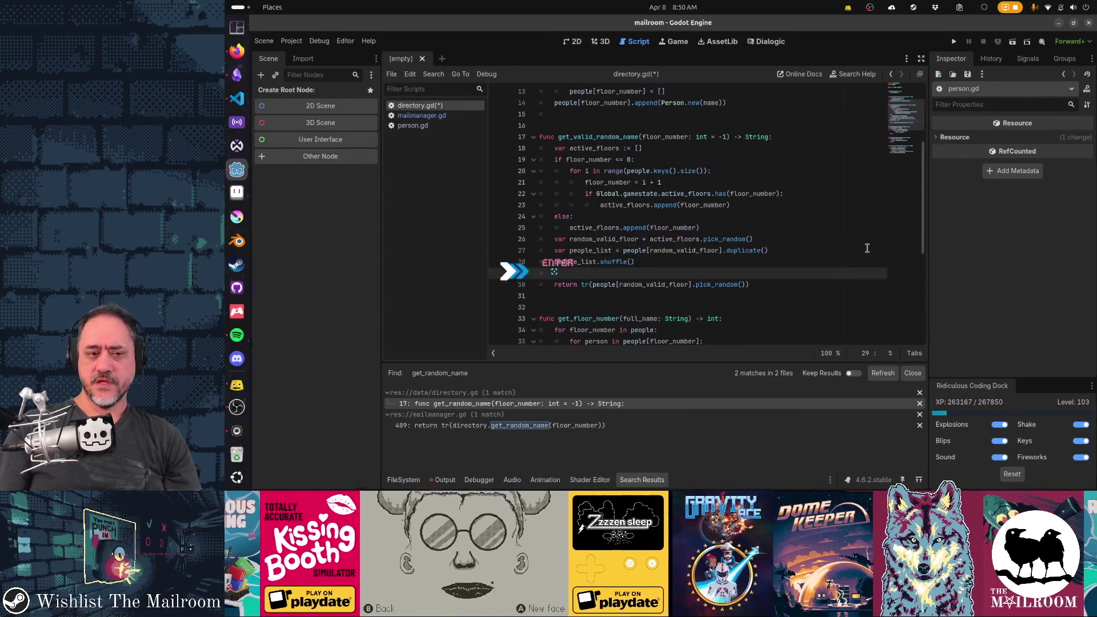
pyautogui.write('for ')
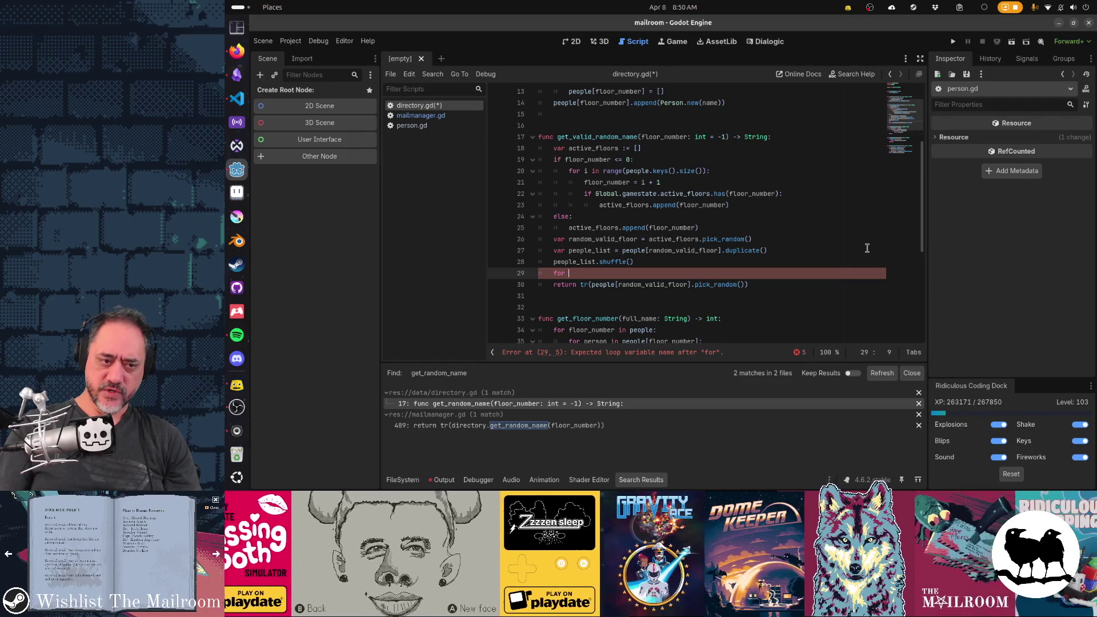
pyautogui.write('p in people_list:')
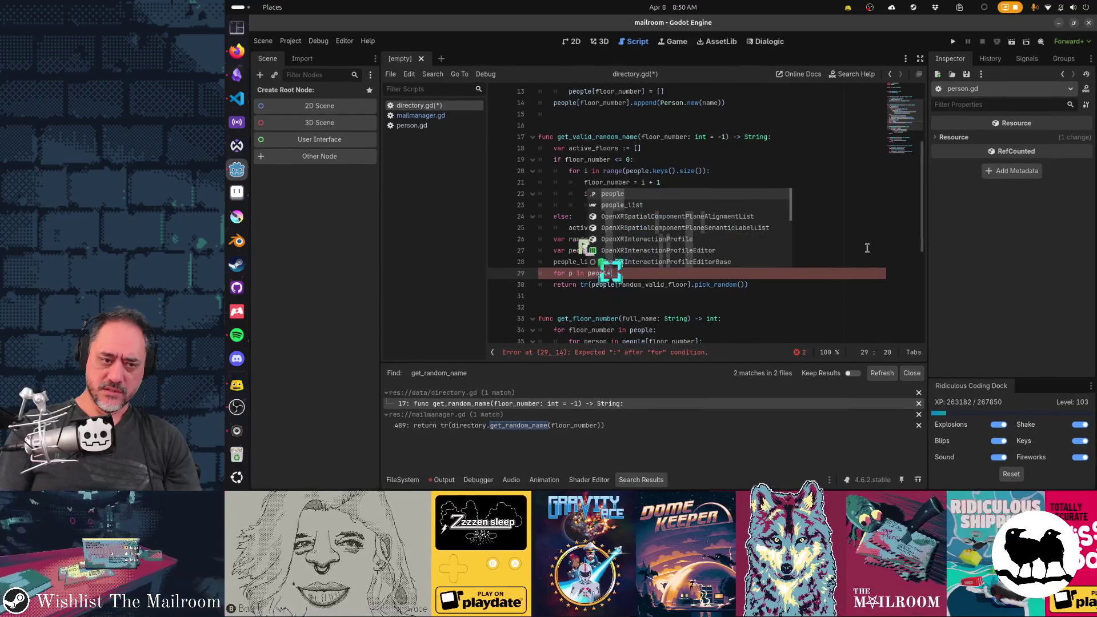
# Type the loop variable as p: Person and add an 'if p.active:' check inside the loop
pyautogui.press('Return')
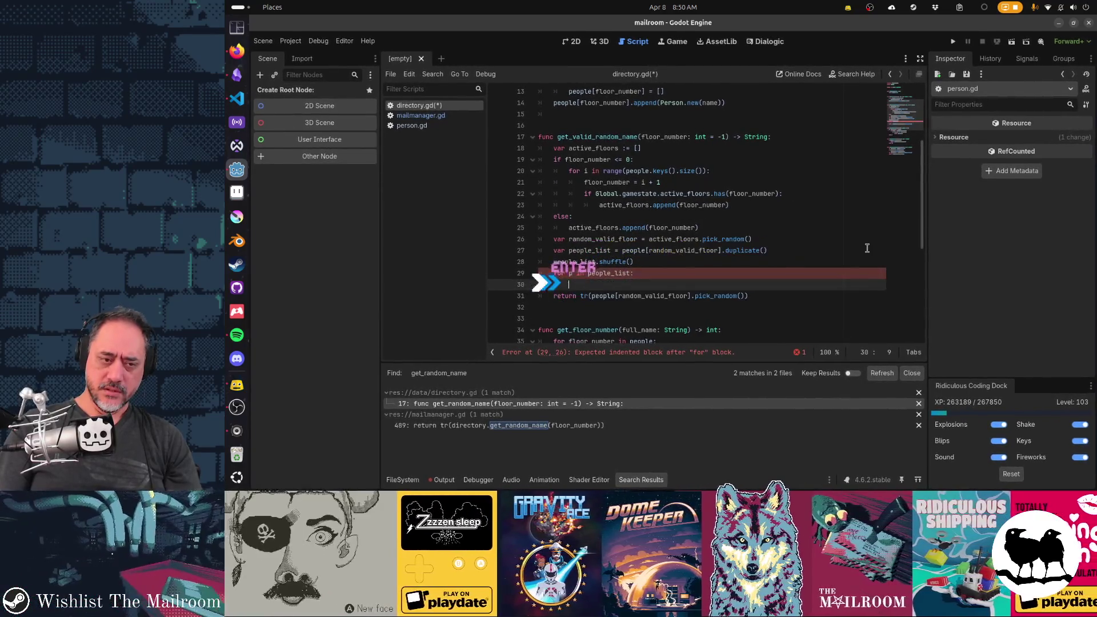
pyautogui.write('if p')
pyautogui.press('Escape')
pyautogui.press('Up')
pyautogui.press('BackSpace')
pyautogui.write(': Person')
pyautogui.press('Down')
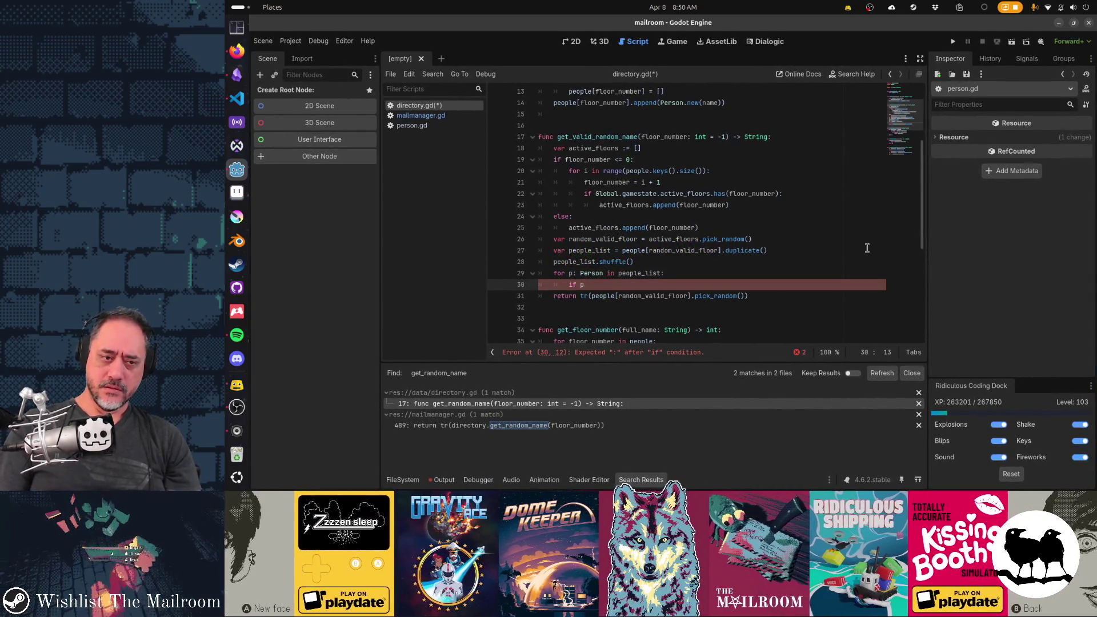
pyautogui.write('.')
pyautogui.press('Return')
pyautogui.write(':')
# Indent the return under the if as tr(p.name) and add return "" at function level
pyautogui.press('Down')
pyautogui.press('Home')
pyautogui.press('Tab')
pyautogui.press('Tab')
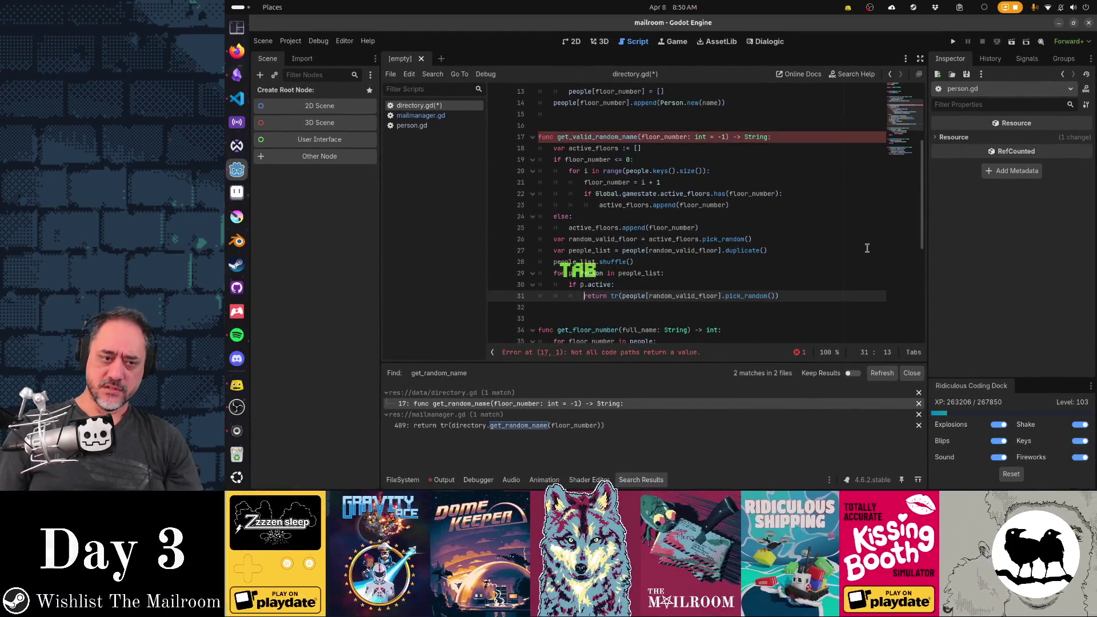
pyautogui.hotkey('shift', 'End')
pyautogui.hotkey('shift', 'Left')
pyautogui.write('p.name')
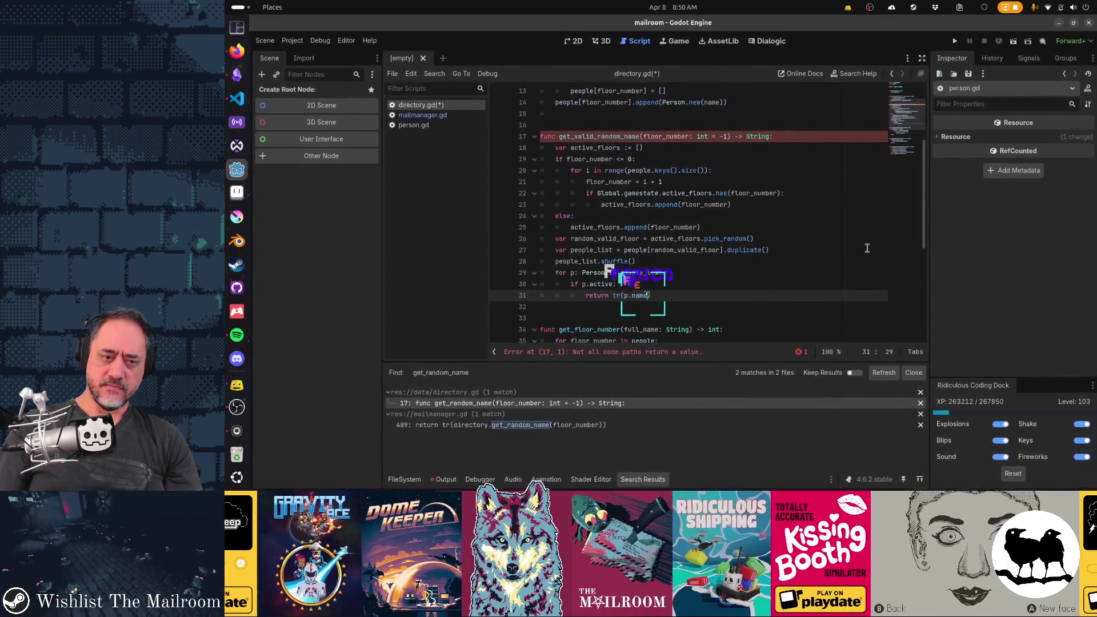
pyautogui.press('Return')
pyautogui.press('BackSpace')
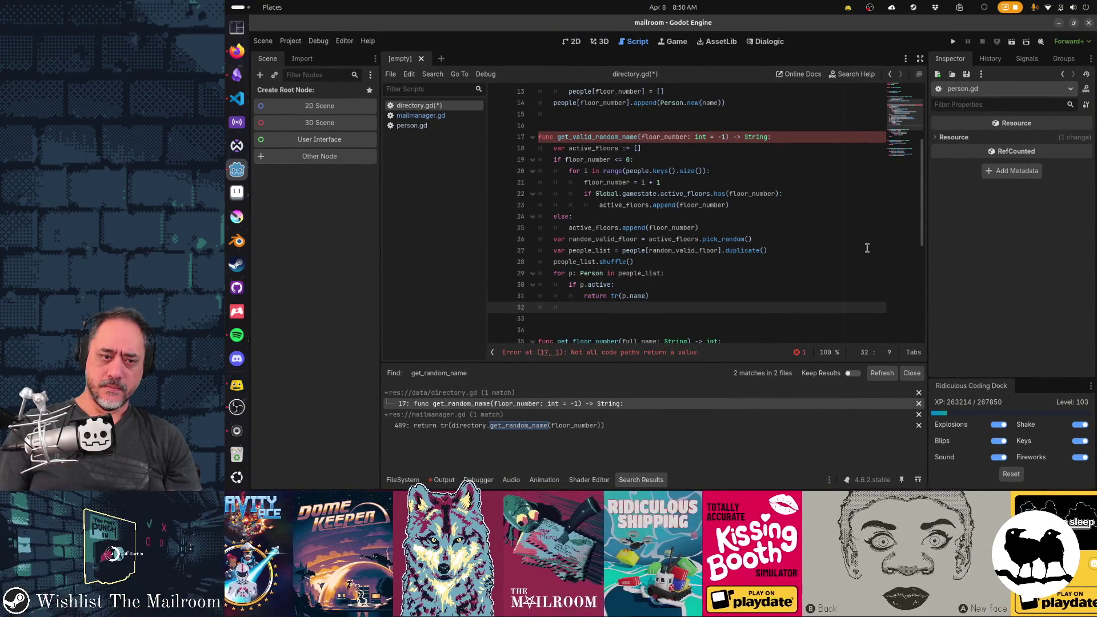
pyautogui.press('BackSpace')
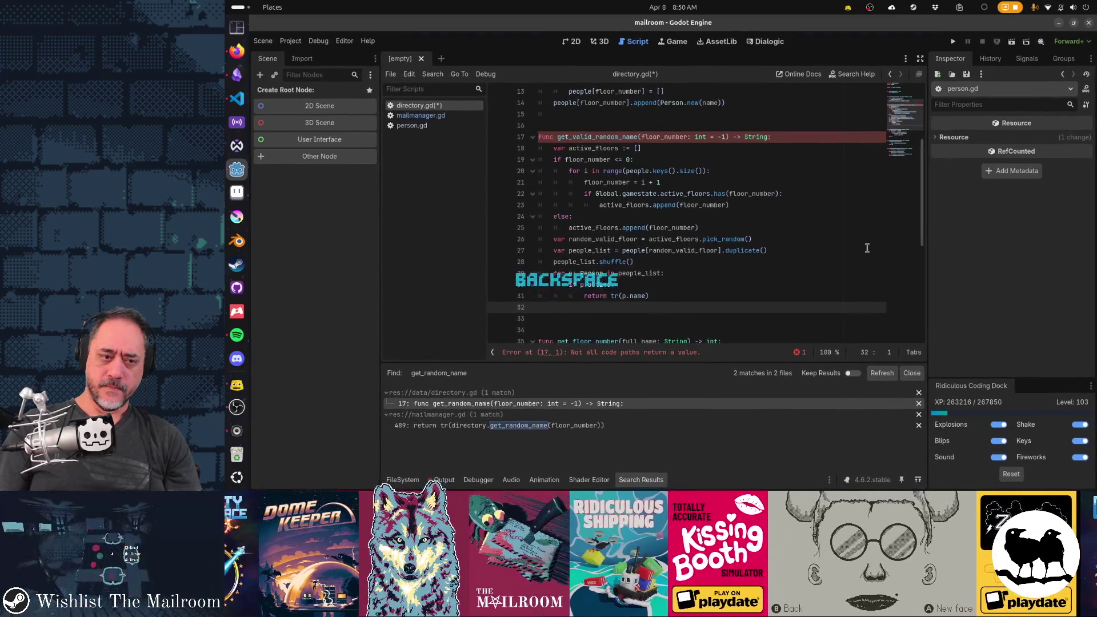
pyautogui.press('Tab')
pyautogui.write('return ""')
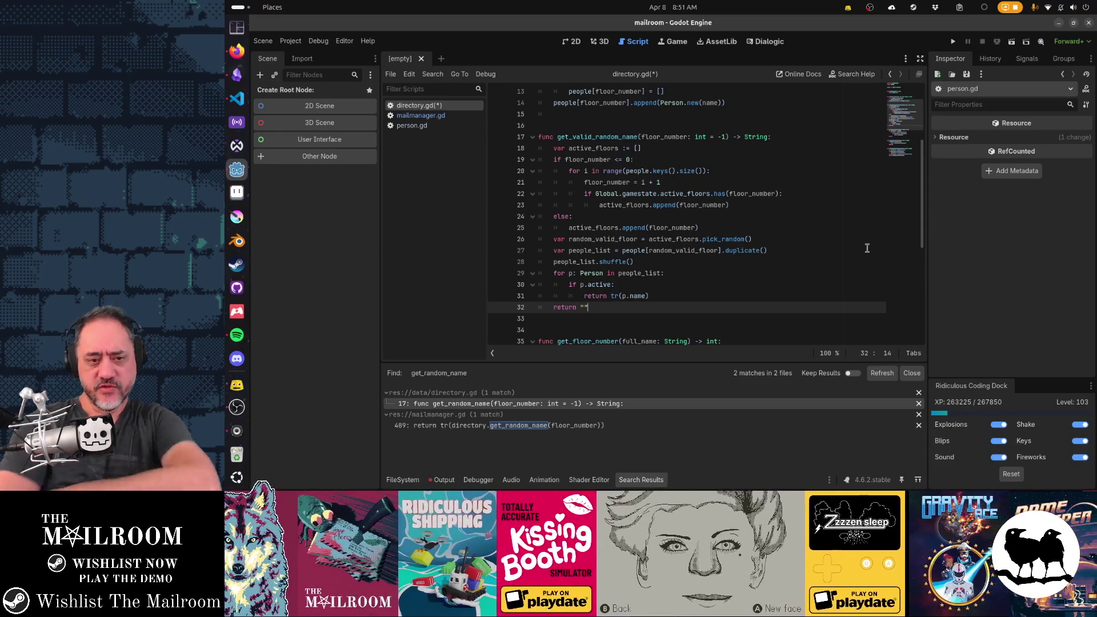
pyautogui.press('Up')
pyautogui.press('Up')
pyautogui.press('Up')
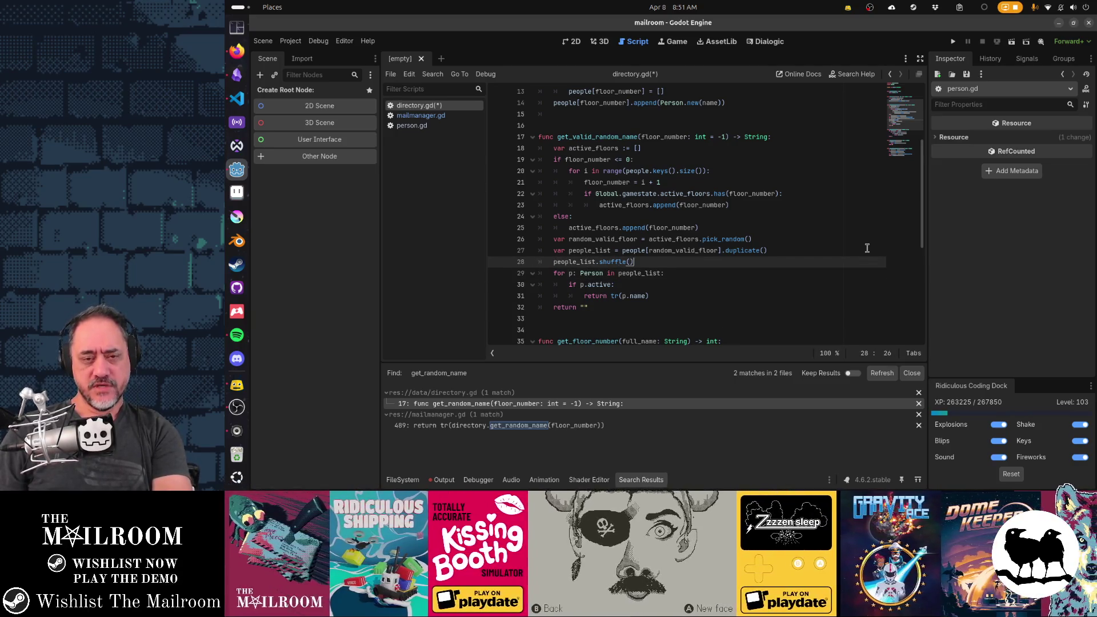
pyautogui.press('Up')
pyautogui.press('Up')
pyautogui.press('Up')
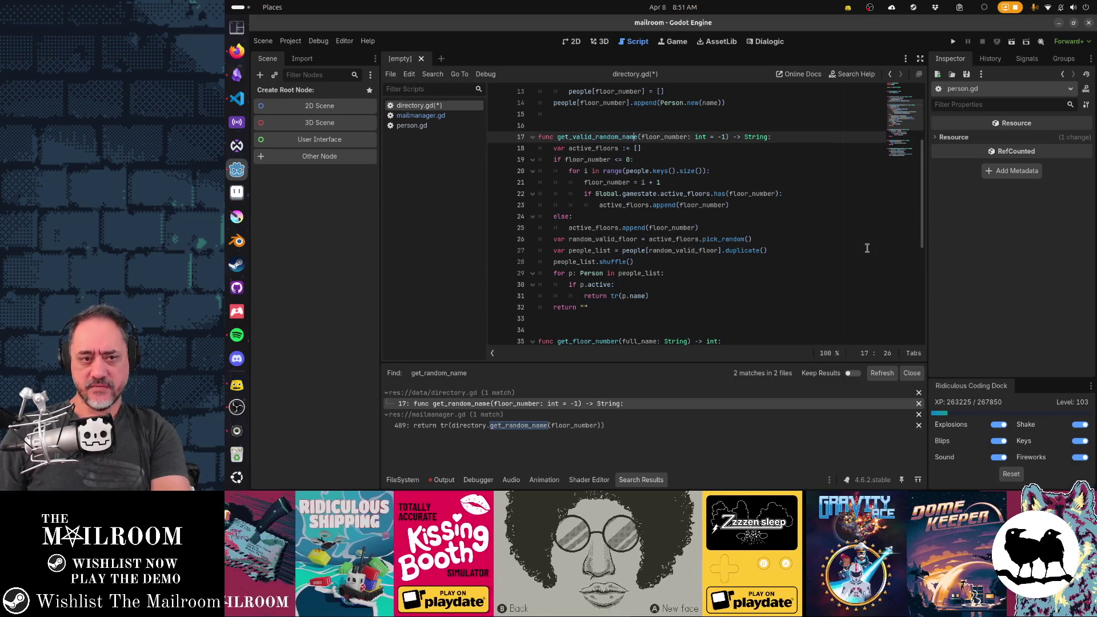
pyautogui.press('Down')
pyautogui.press('Down')
pyautogui.press('Down')
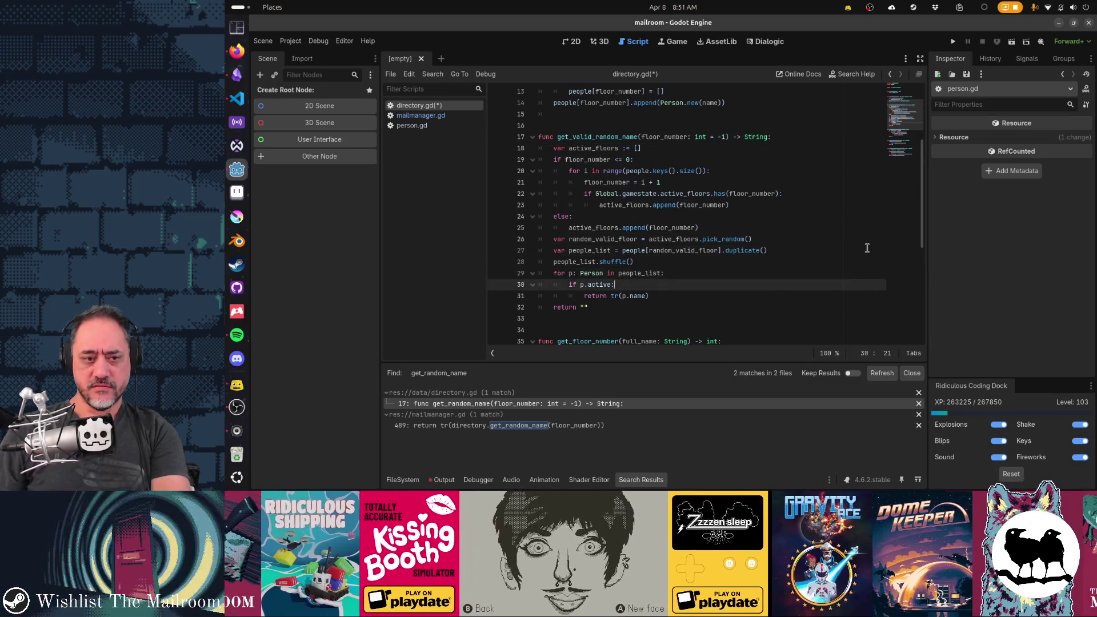
pyautogui.hotkey('shift', 'Home')
pyautogui.hotkey('shift', 'Up')
pyautogui.hotkey('shift', 'Up')
pyautogui.hotkey('shift', 'Home')
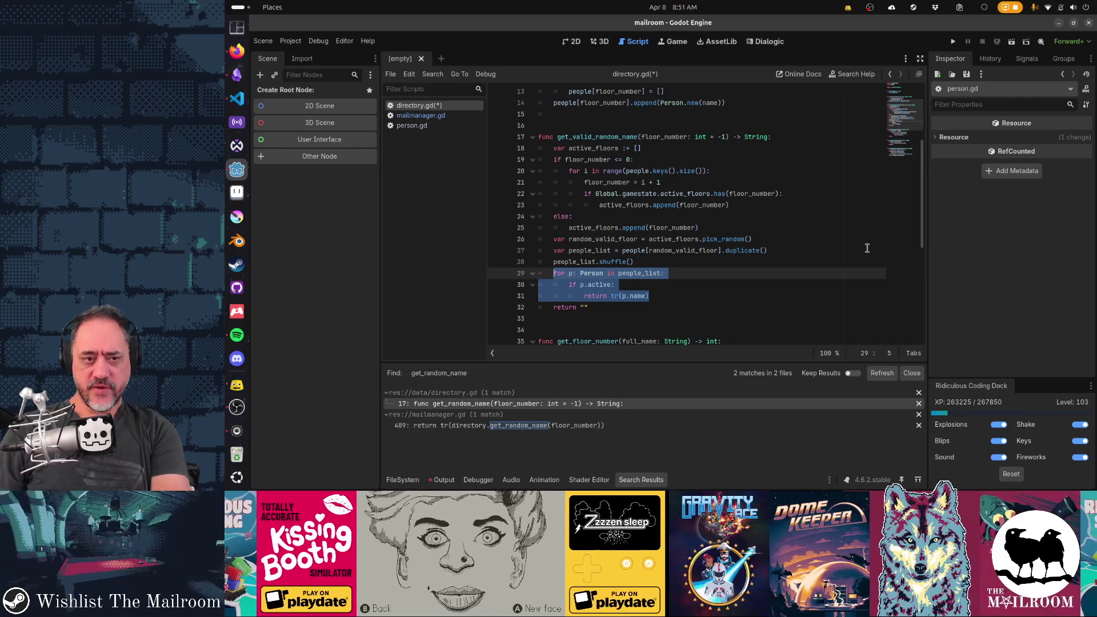
pyautogui.press('Up')
pyautogui.press('Up')
pyautogui.press('Up')
pyautogui.press('Up')
pyautogui.press('Right')
pyautogui.press('Right')
pyautogui.press('Right')
pyautogui.press('Down')
pyautogui.press('Down')
pyautogui.press('Down')
pyautogui.press('Up')
pyautogui.press('Up')
pyautogui.press('Up')
pyautogui.press('End')
pyautogui.hotkey('ctrl', 'Left')
pyautogui.hotkey('ctrl', 'Left')
pyautogui.press('Down')
pyautogui.press('Down')
pyautogui.press('Down')
pyautogui.hotkey('shift', 'Home')
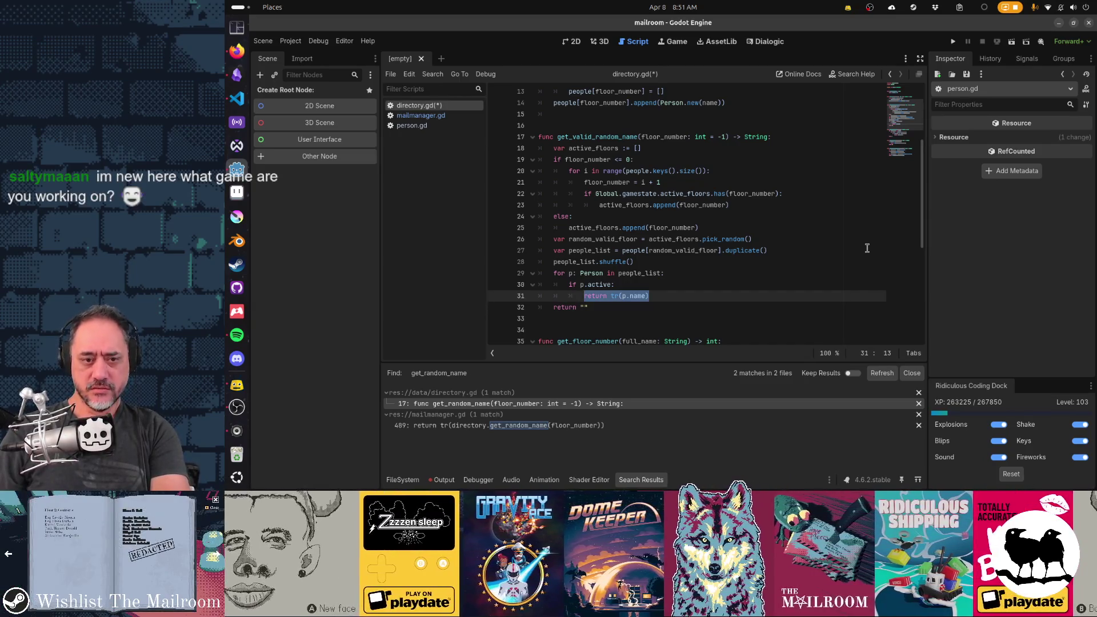
pyautogui.press('Up')
pyautogui.press('Up')
pyautogui.press('Up')
pyautogui.press('End')
pyautogui.hotkey('shift', 'ctrl', 'Left')
pyautogui.hotkey('shift', 'ctrl', 'Left')
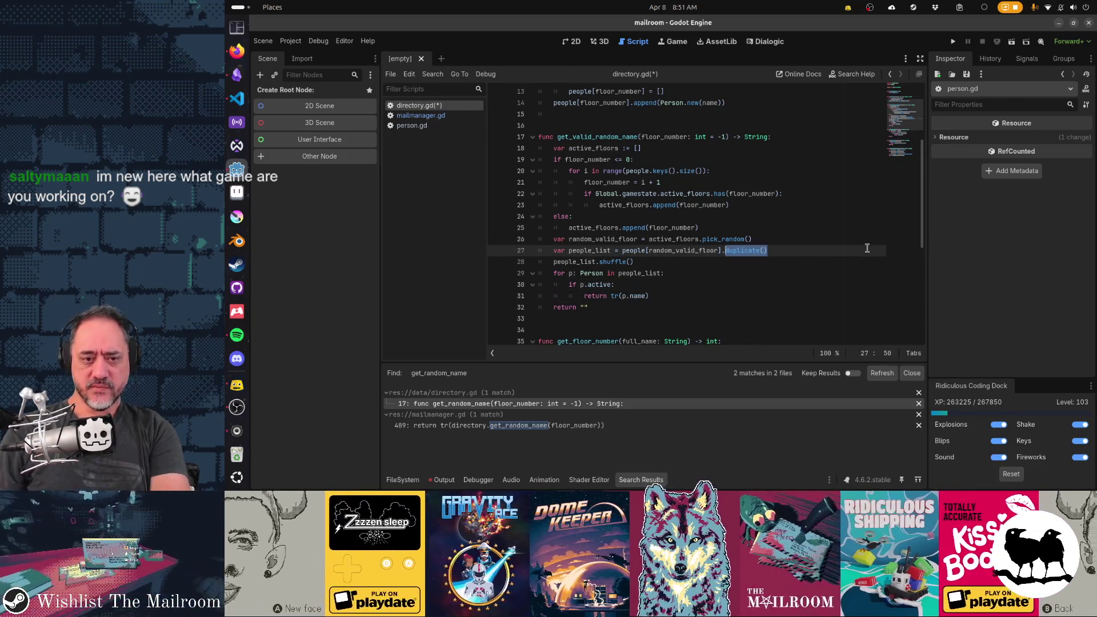
pyautogui.hotkey('shift', 'ctrl', 'Left')
pyautogui.hotkey('shift', 'ctrl', 'Left')
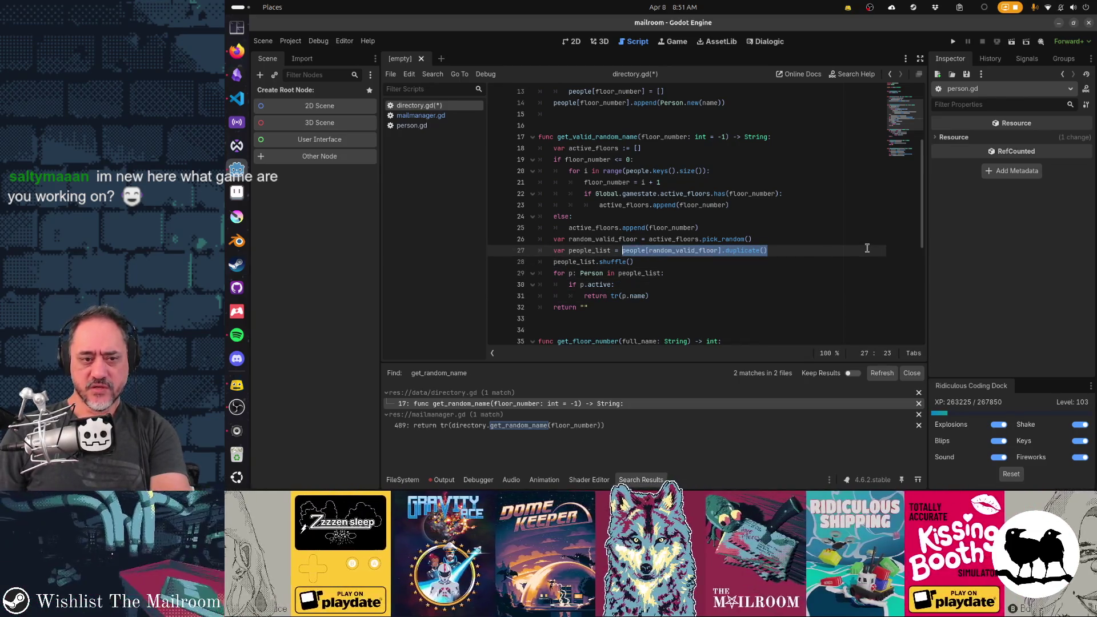
pyautogui.press('Down')
pyautogui.press('Up')
pyautogui.press('Home')
pyautogui.hotkey('ctrl', 'Right')
pyautogui.hotkey('ctrl', 'Right')
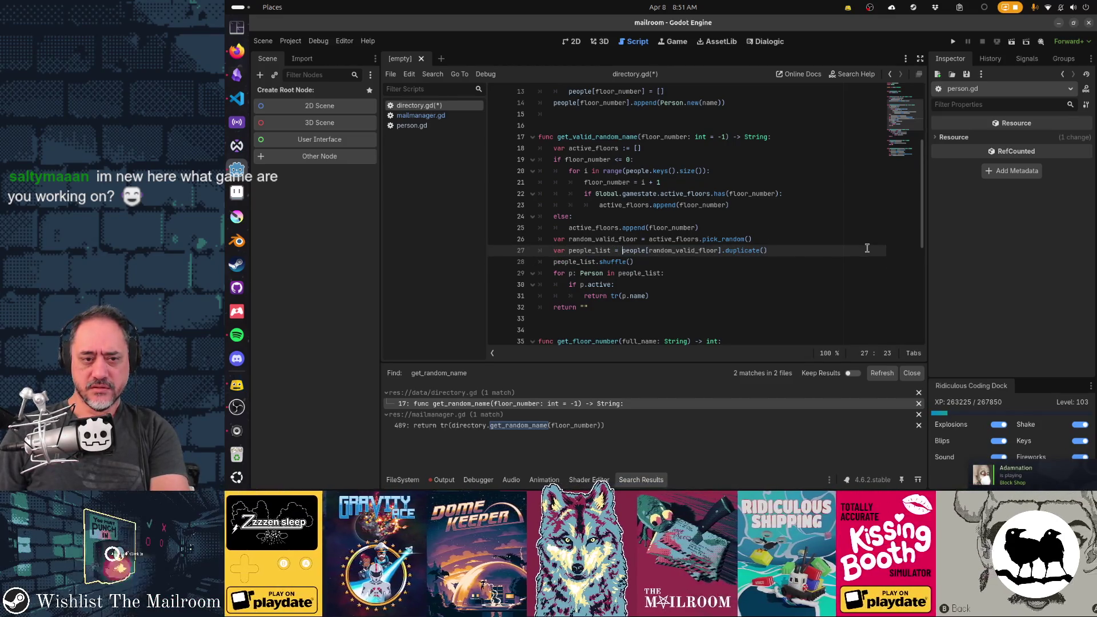
pyautogui.press('End')
pyautogui.hotkey('ctrl', 'shift', 'Left')
pyautogui.hotkey('ctrl', 'shift', 'Left')
pyautogui.hotkey('ctrl', 'shift', 'Left')
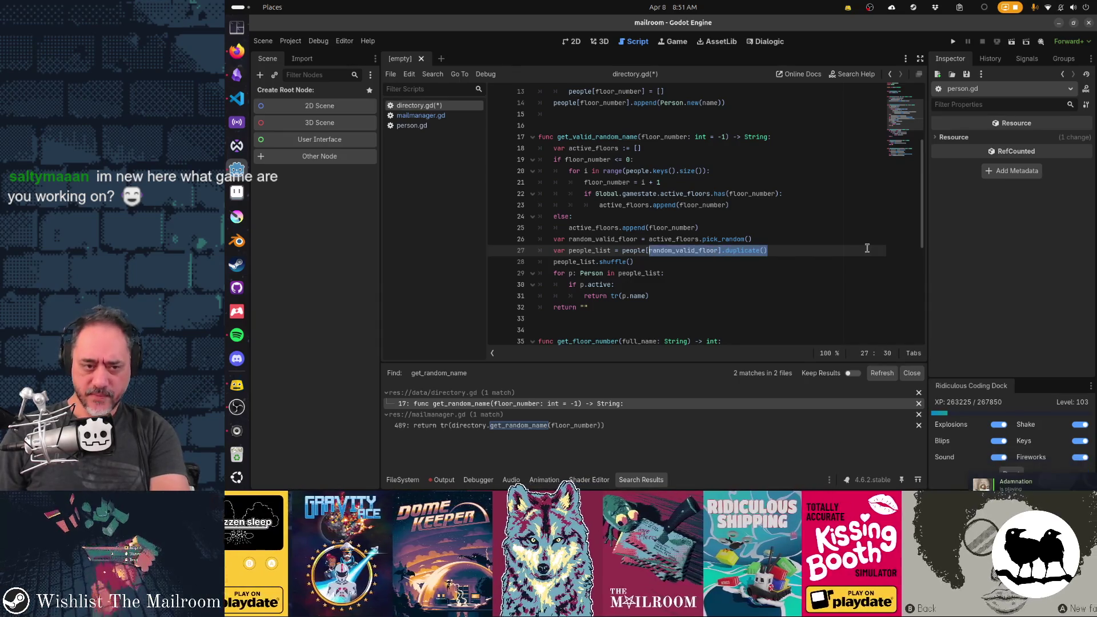
pyautogui.press('Down')
pyautogui.press('Down')
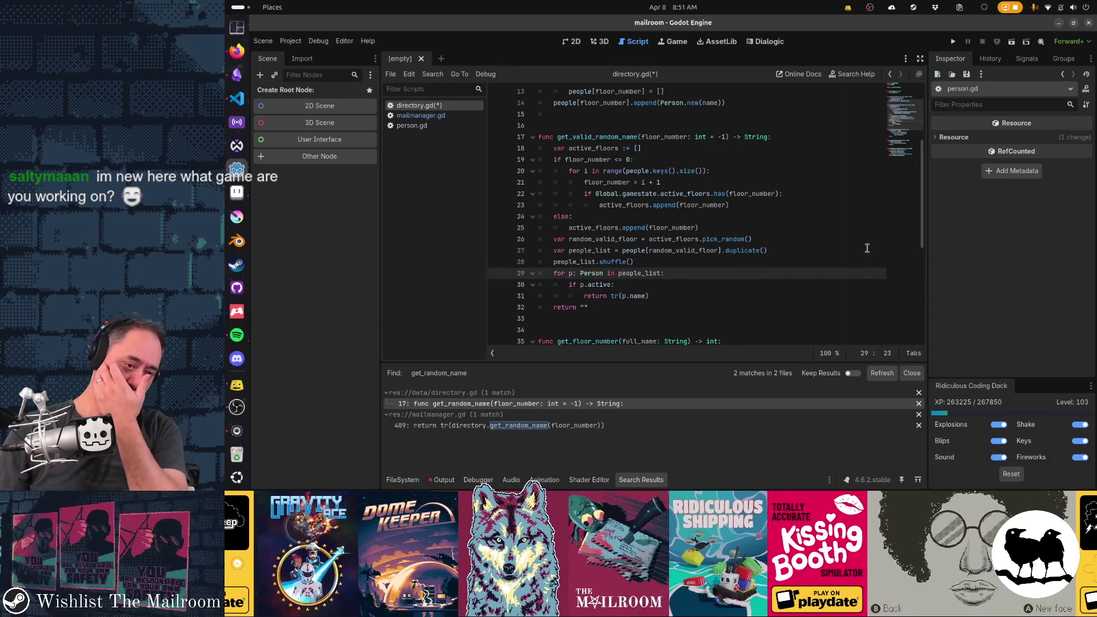
pyautogui.press('Down')
pyautogui.press('Down')
pyautogui.press('Down')
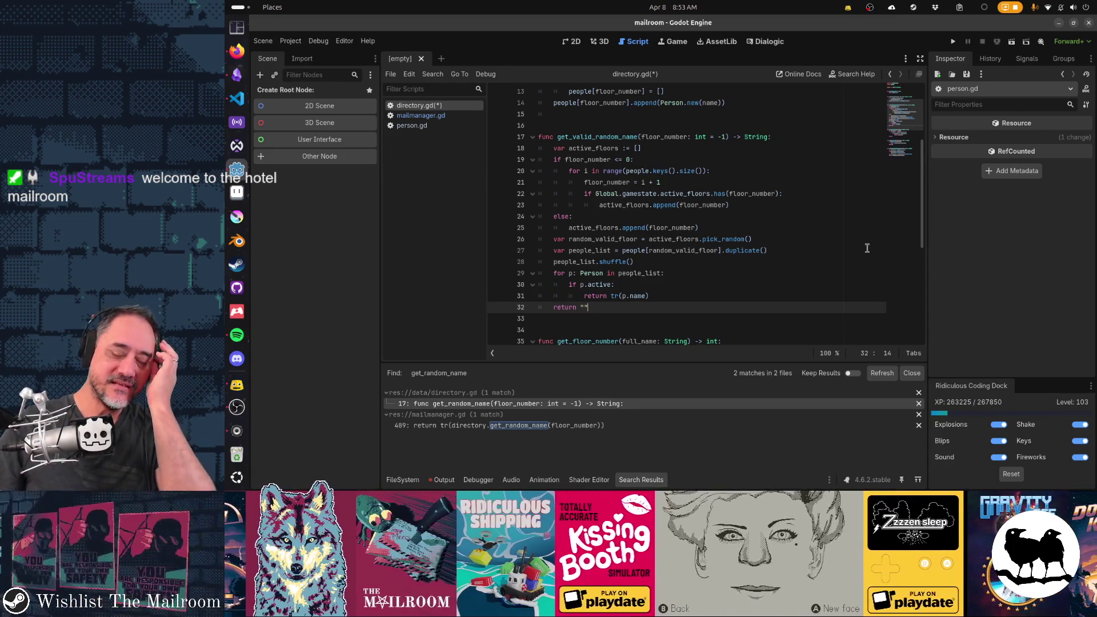
pyautogui.hotkey('ctrl', 's')
pyautogui.scroll(4, 589, 178)
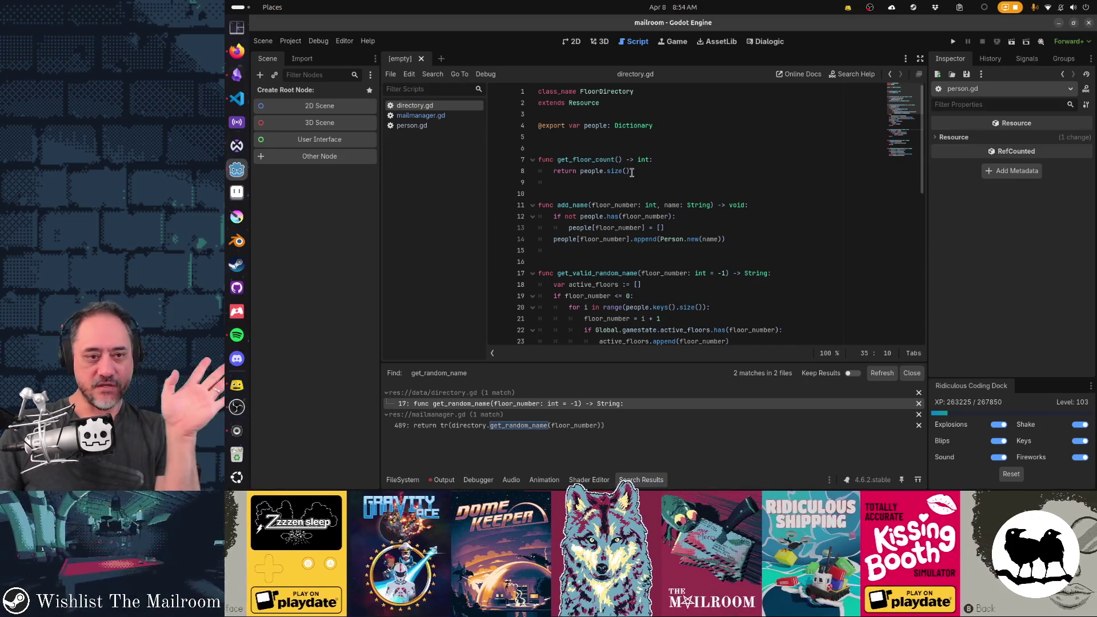
pyautogui.click(629, 214)
pyautogui.moveTo(635, 239); pyautogui.dragTo(792, 244)
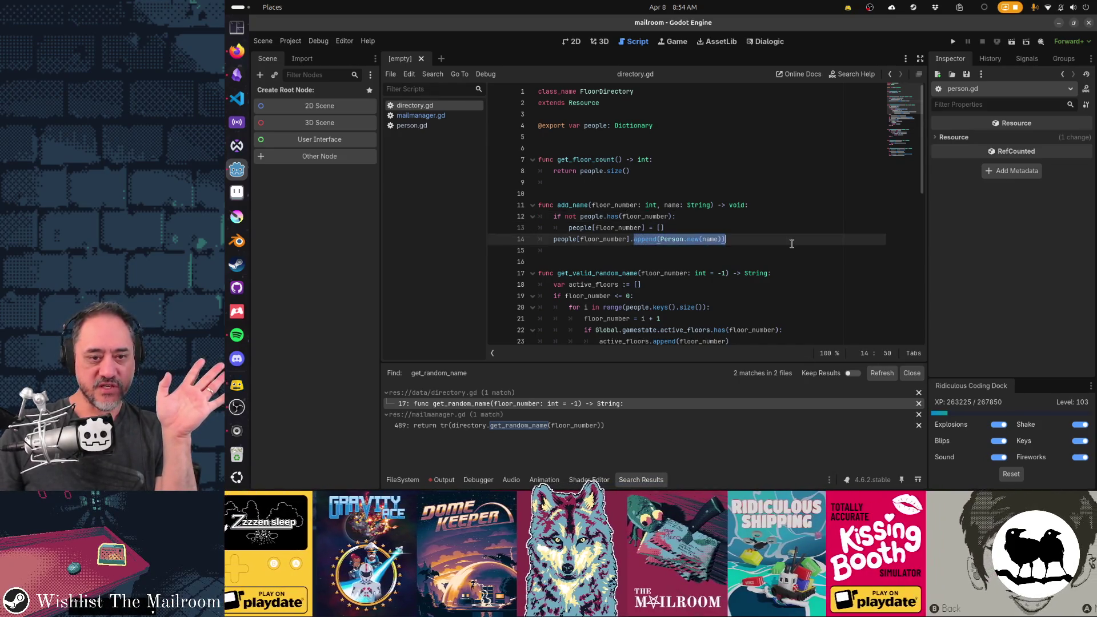
pyautogui.scroll(-5, 792, 243)
pyautogui.moveTo(619, 133)
pyautogui.mouseDown()
pyautogui.moveTo(731, 166)
pyautogui.moveTo(707, 226)
pyautogui.mouseUp()
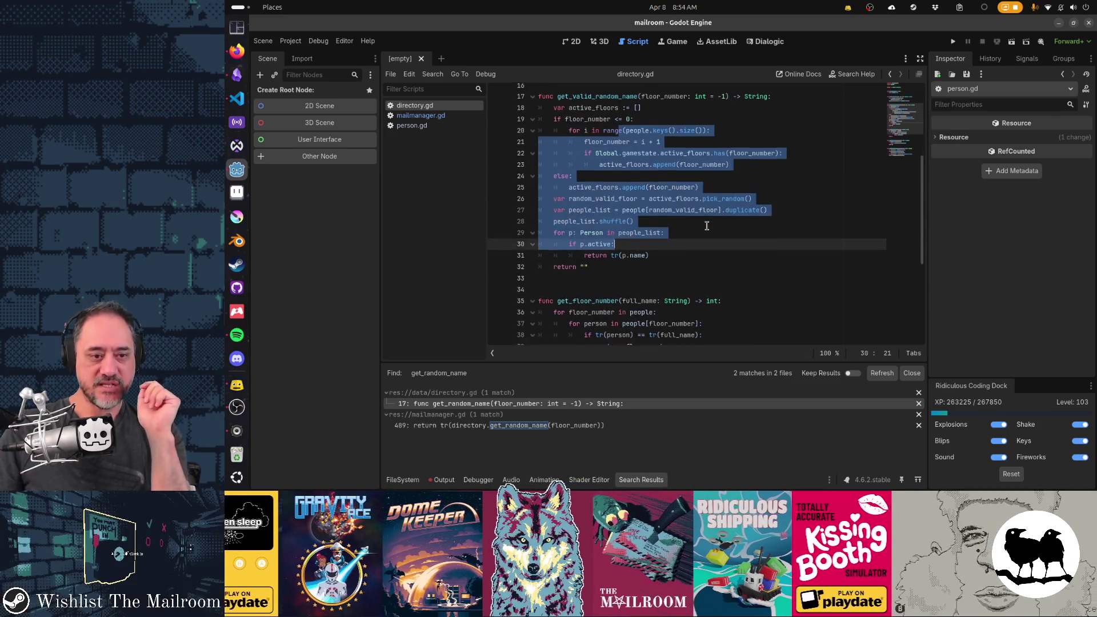
pyautogui.scroll(-5, 707, 225)
pyautogui.click(587, 137)
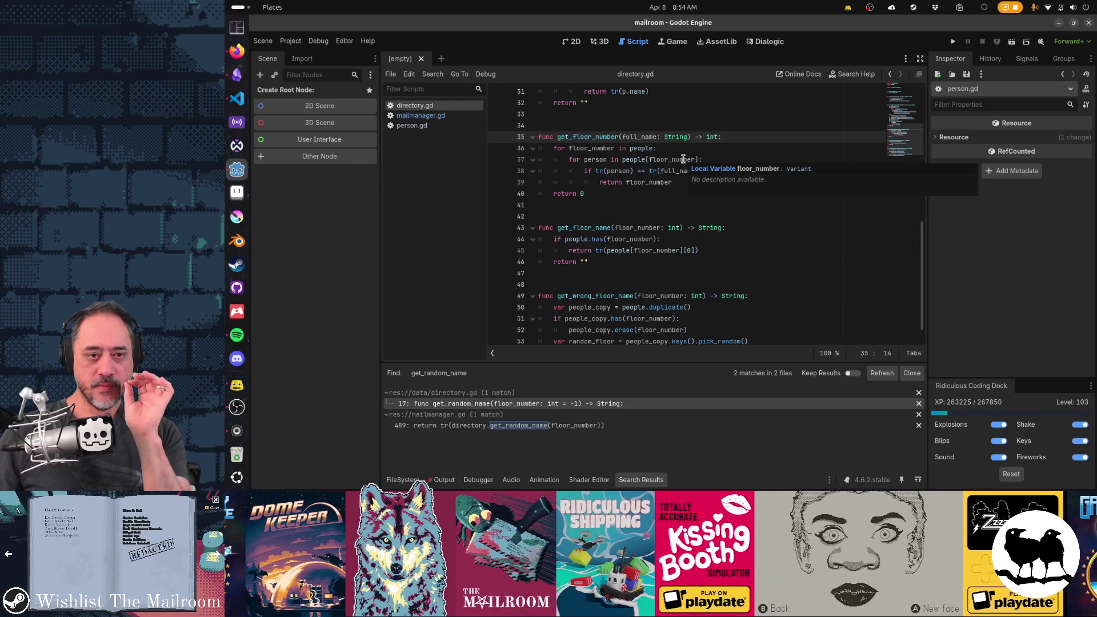
pyautogui.press('Down')
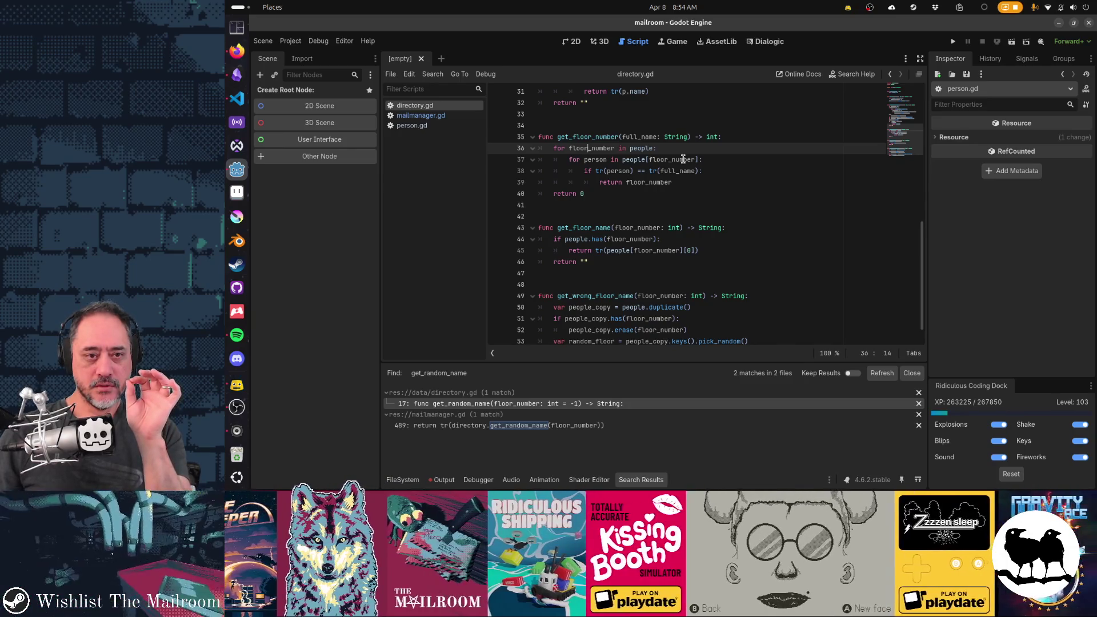
# Change get_floor_number's line 38 comparison to use tr(person.name)
pyautogui.press('Down')
pyautogui.press('Down')
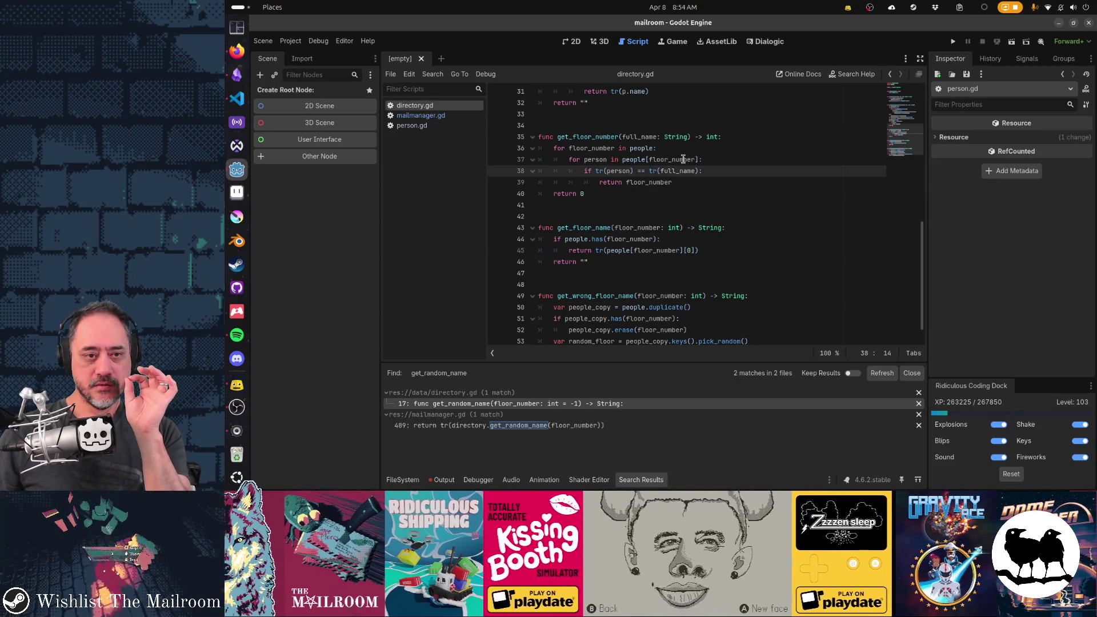
pyautogui.press('Right')
pyautogui.press('Right')
pyautogui.press('Right')
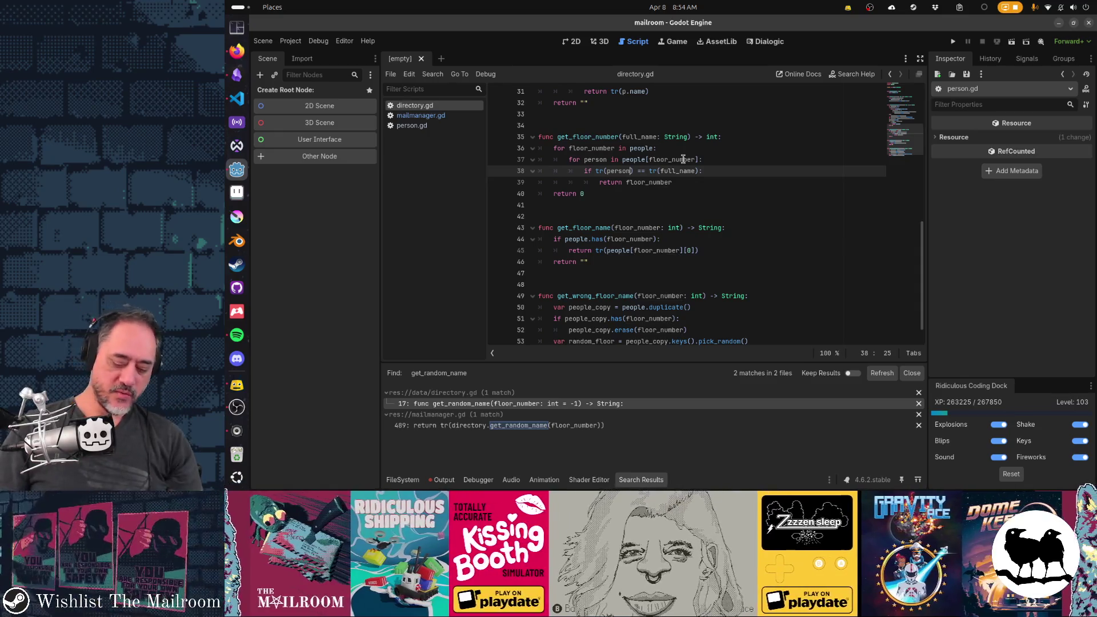
pyautogui.write('.name')
pyautogui.press('End')
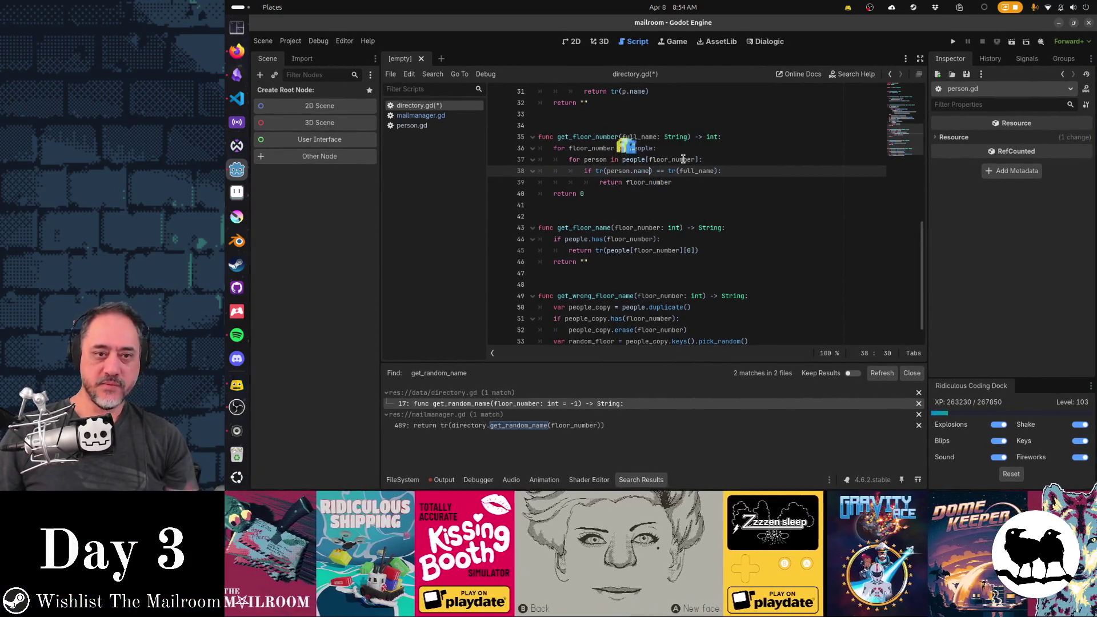
pyautogui.press('Up')
pyautogui.press('Up')
pyautogui.press('Up')
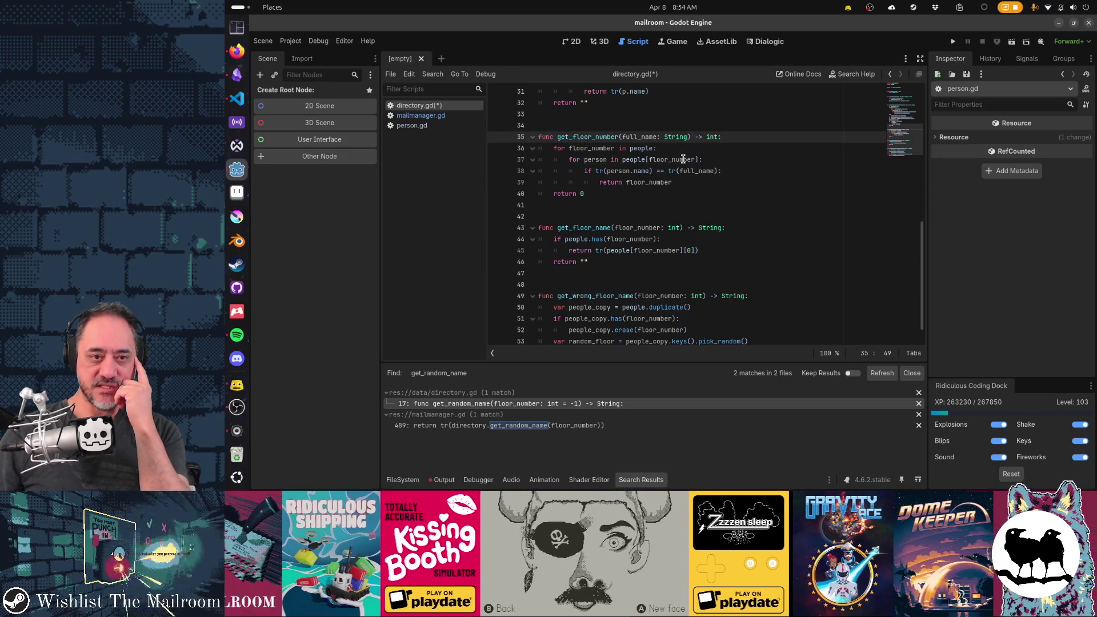
pyautogui.press('Down')
pyautogui.press('Down')
pyautogui.press('Down')
pyautogui.scroll(-1, 683, 159)
pyautogui.press('Down')
pyautogui.press('Down')
pyautogui.press('Down')
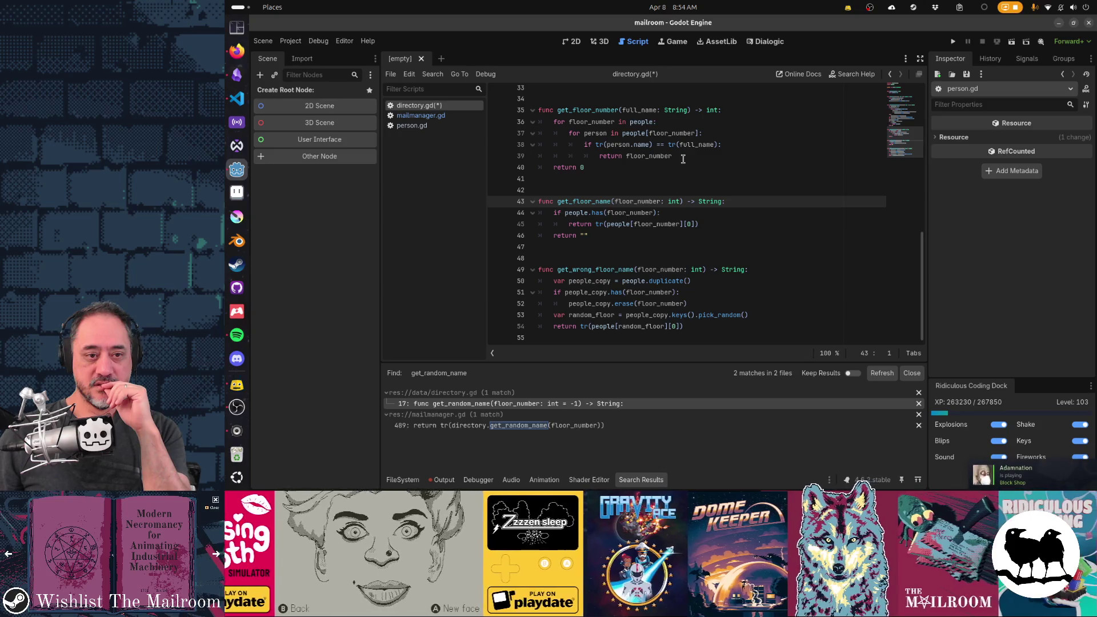
pyautogui.press('Down')
pyautogui.press('Down')
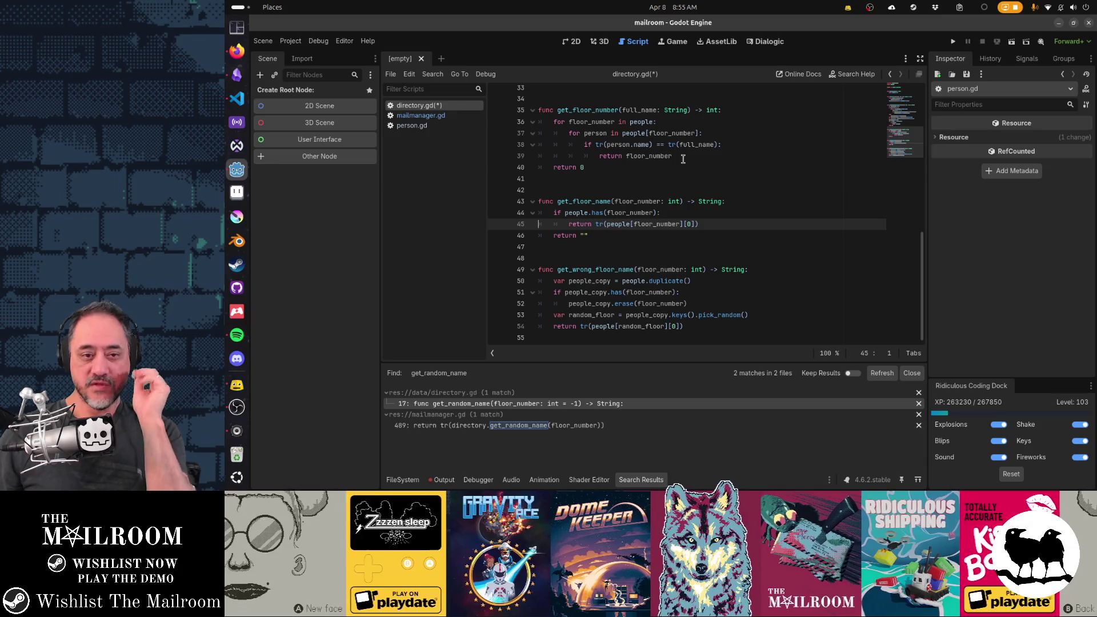
# Make get_floor_name return tr(people[floor_number][0].name)
pyautogui.press('End')
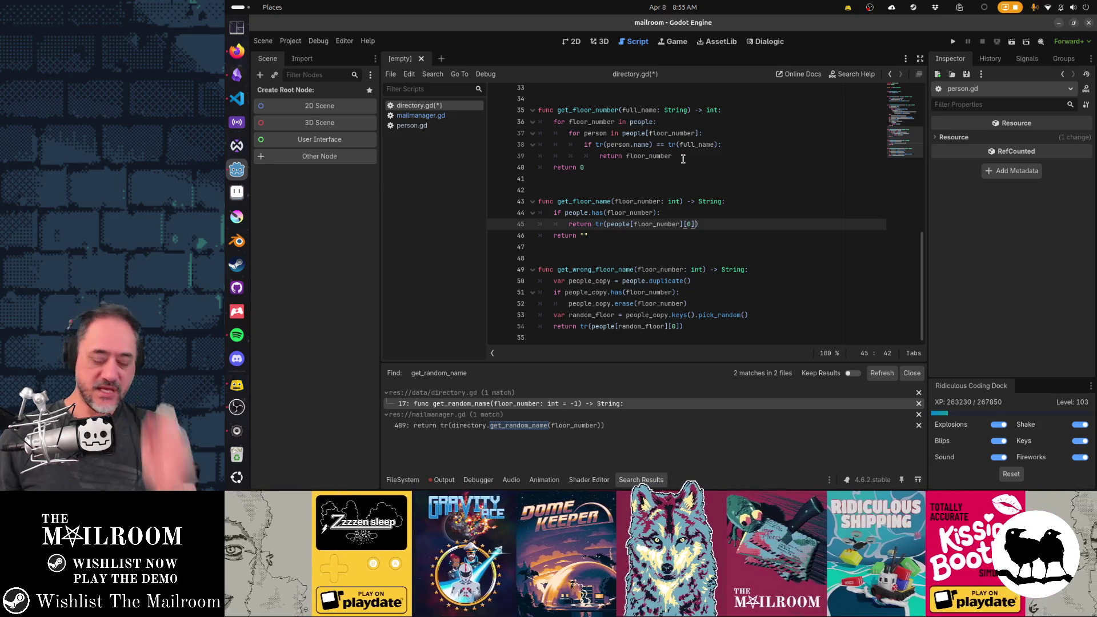
pyautogui.write('.name')
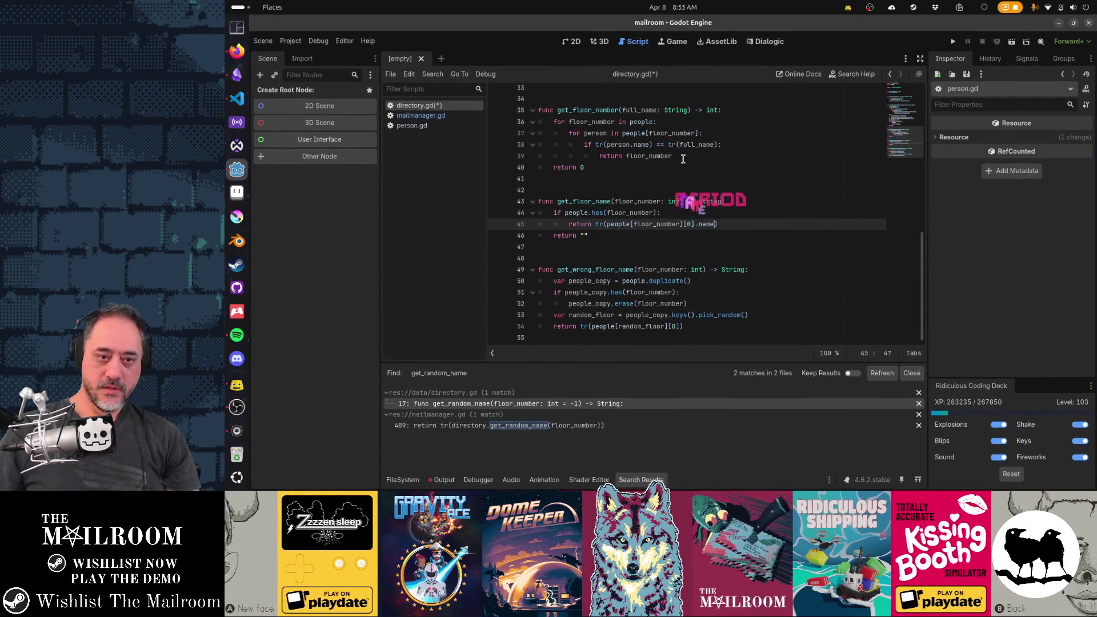
pyautogui.press('Up')
pyautogui.press('Up')
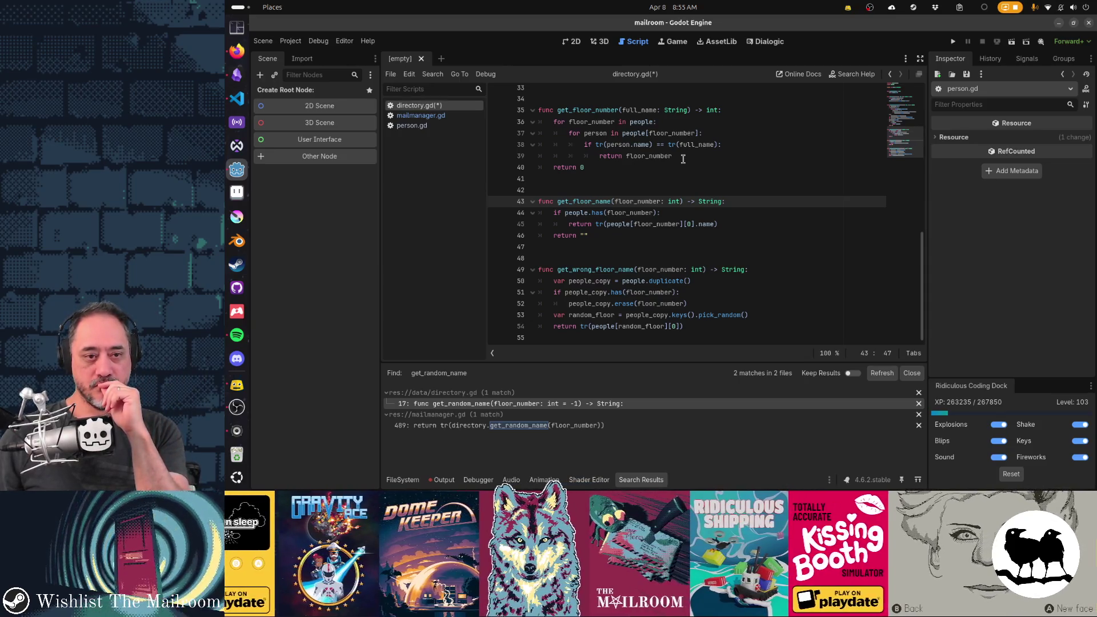
pyautogui.press('Down')
pyautogui.press('Down')
pyautogui.press('Down')
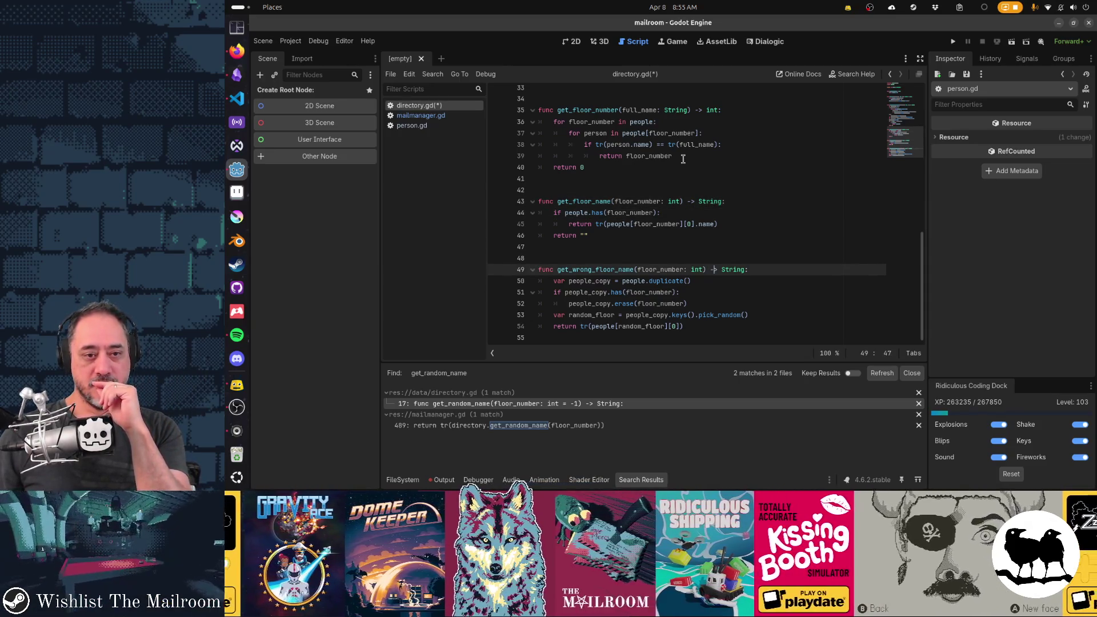
pyautogui.press('Down')
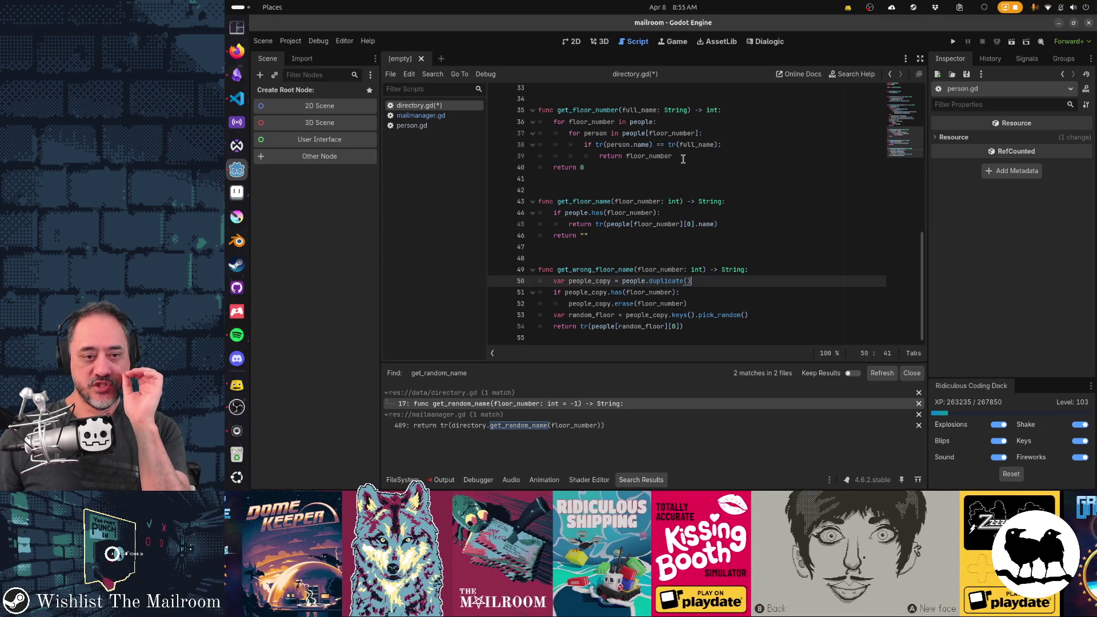
# Make get_wrong_floor_name return tr(people[random_floor][0].name)
pyautogui.press('Down')
pyautogui.press('Down')
pyautogui.press('Home')
pyautogui.hotkey('ctrl', 'Right')
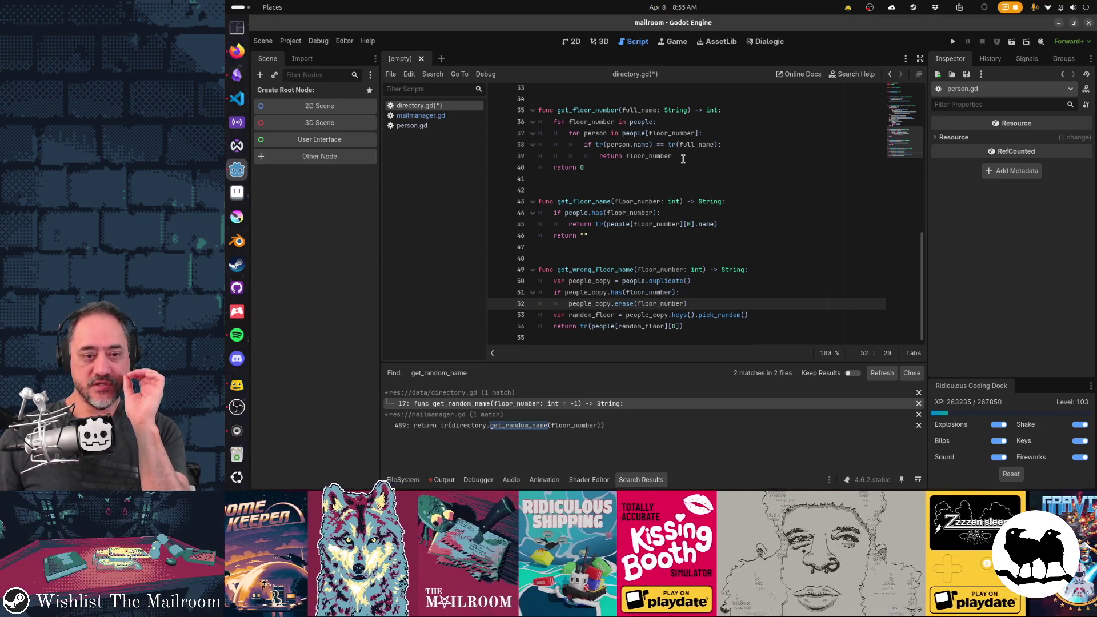
pyautogui.press('End')
pyautogui.hotkey('shift', 'Home')
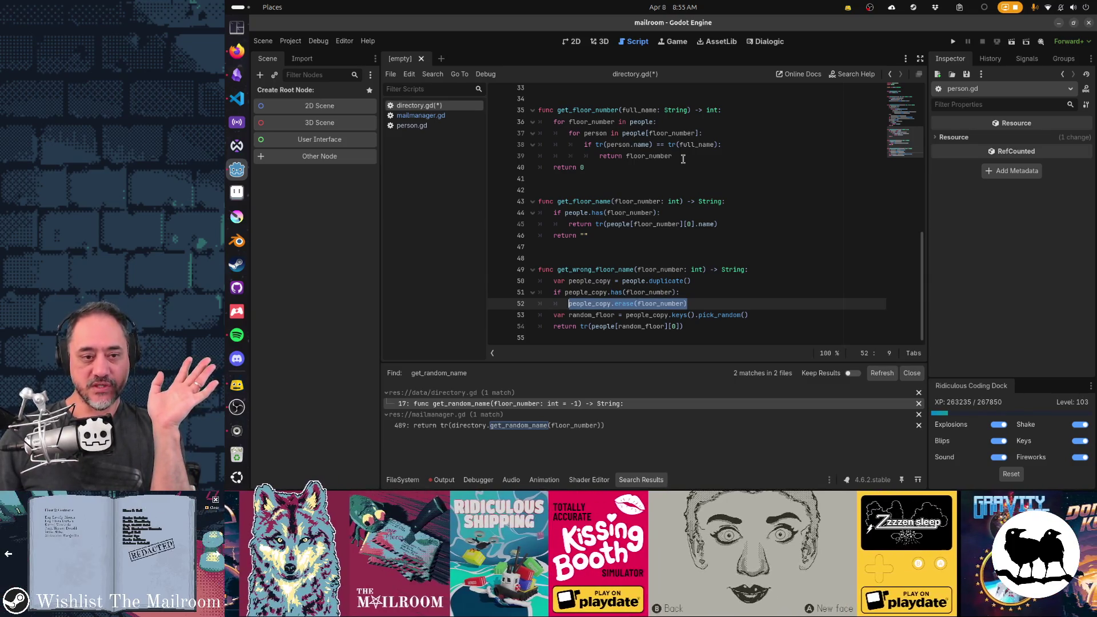
pyautogui.press('Up')
pyautogui.press('Up')
pyautogui.press('Up')
pyautogui.press('Down')
pyautogui.press('Down')
pyautogui.press('Down')
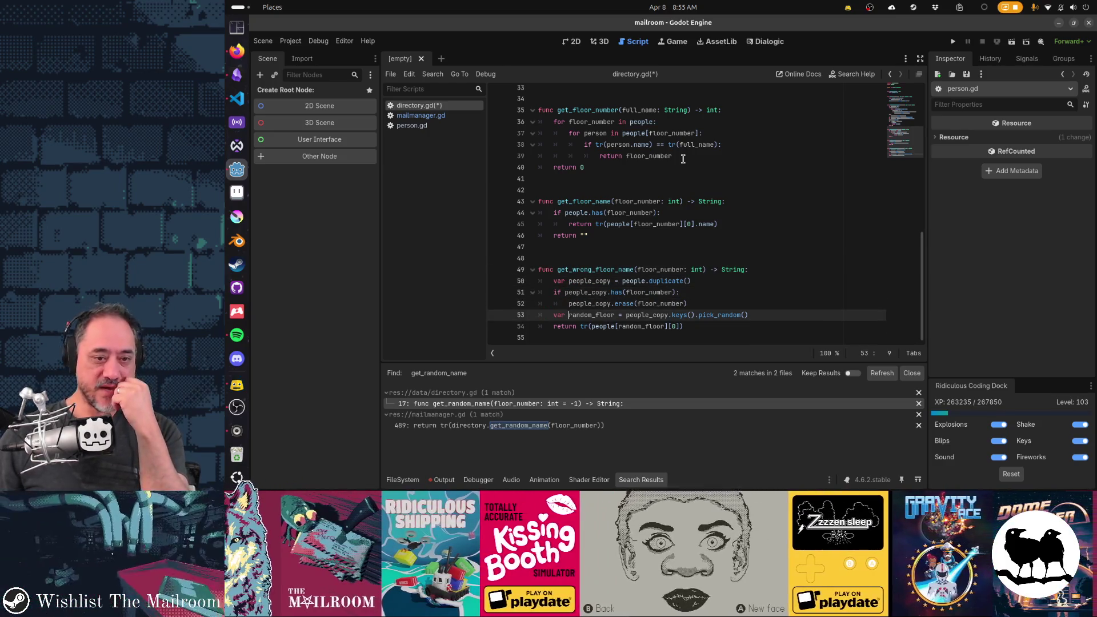
pyautogui.hotkey('shift', 'End')
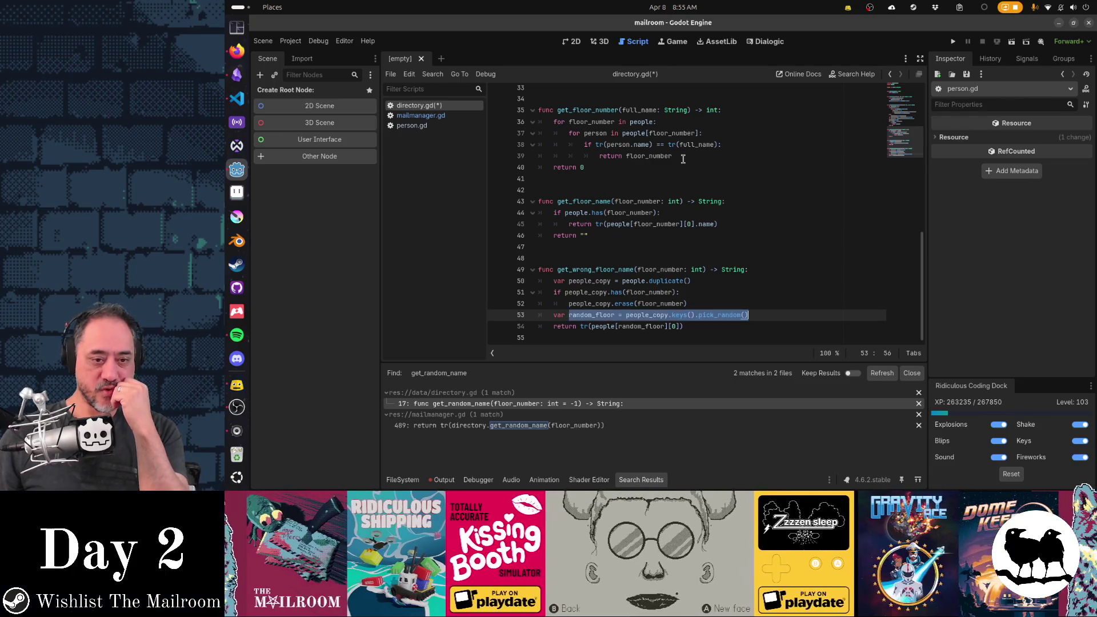
pyautogui.press('Down')
pyautogui.press('Left')
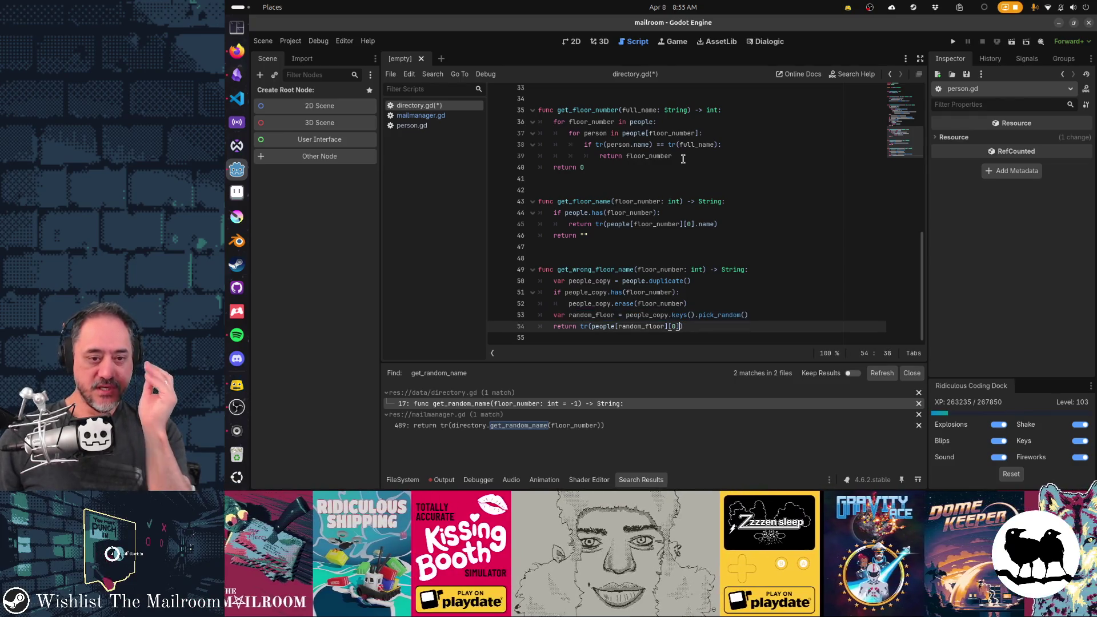
pyautogui.write('.name')
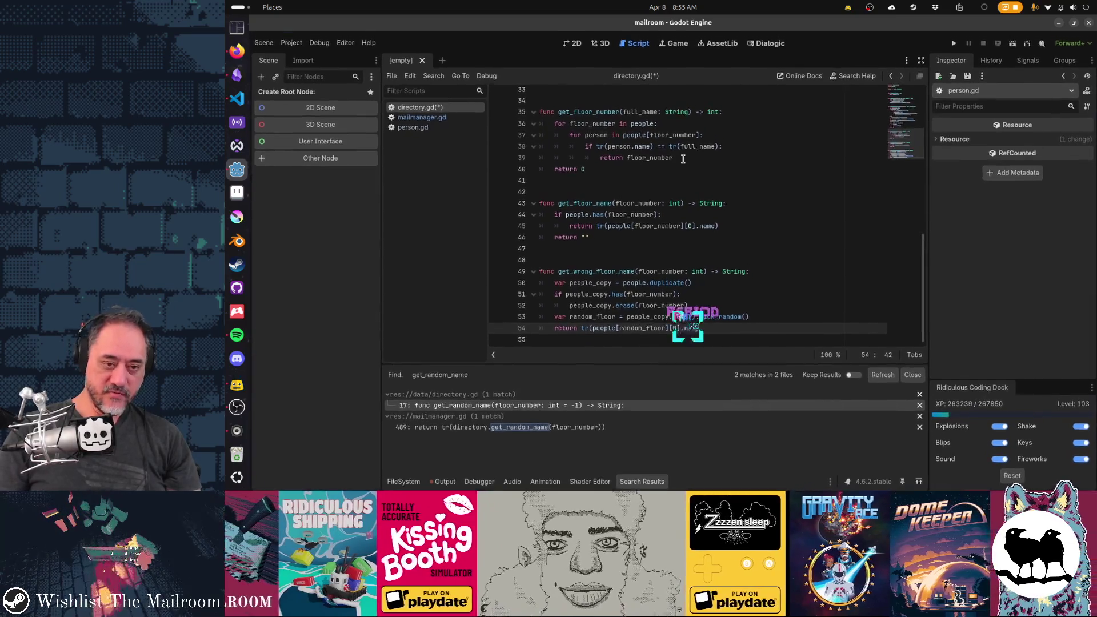
# Save directory.gd and switch to mailmanager.gd
pyautogui.press('Home')
pyautogui.press('Home')
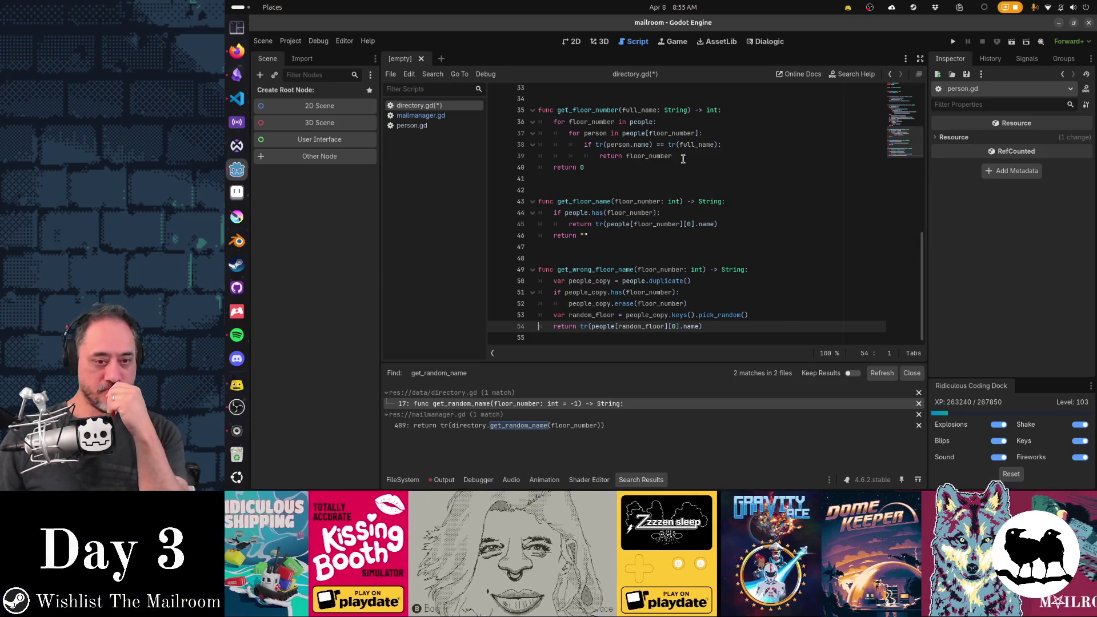
pyautogui.press('Down')
pyautogui.hotkey('ctrl', 's')
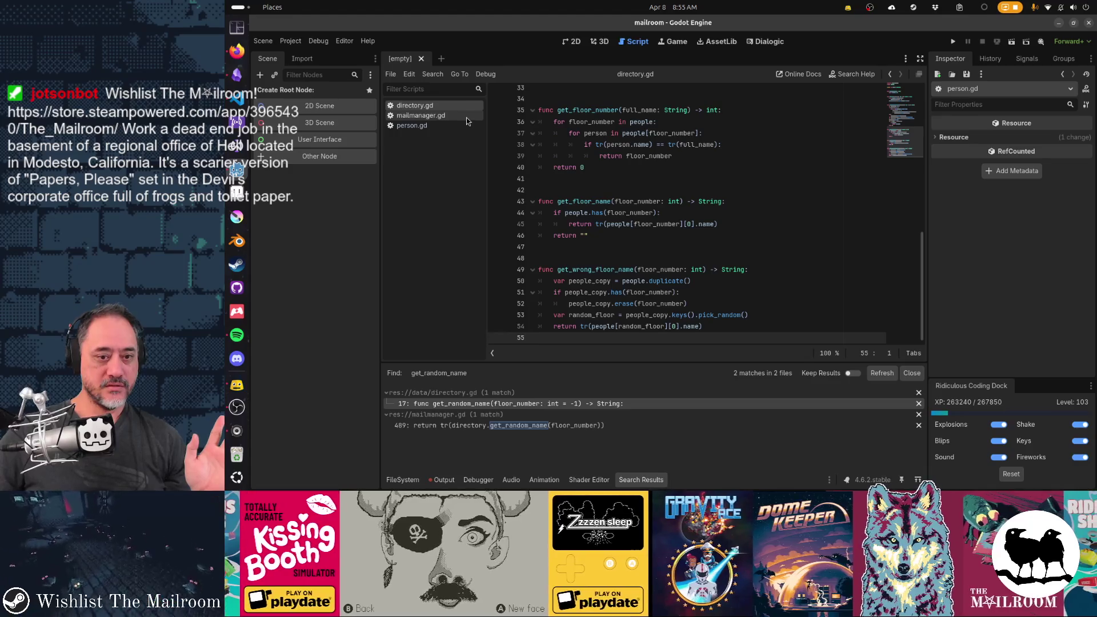
pyautogui.click(466, 117)
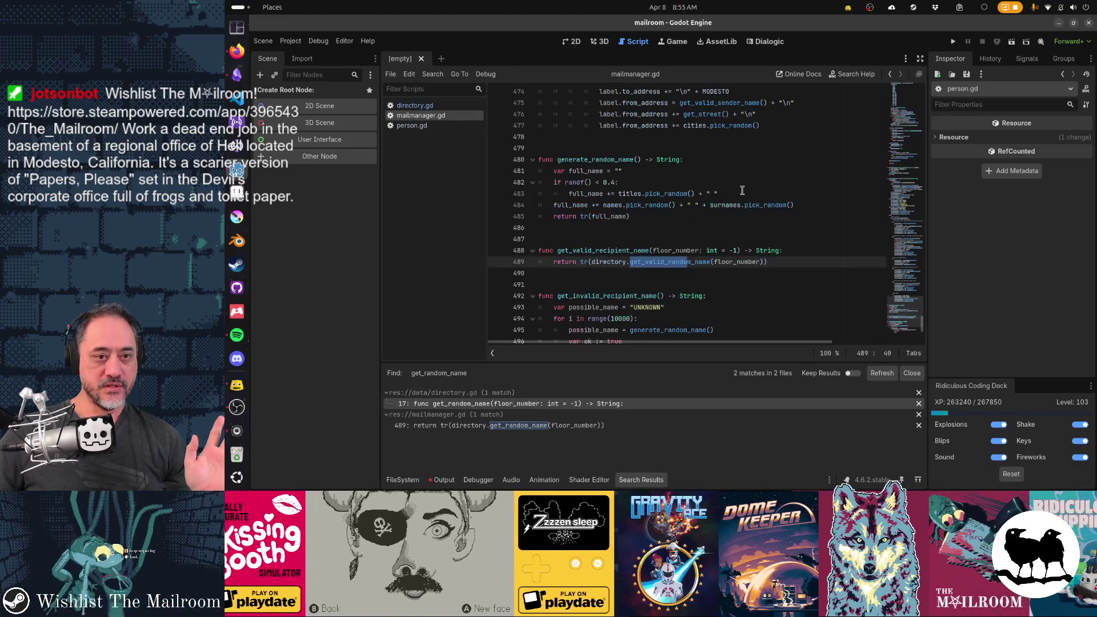
# Search mailmanager.gd for '.people' to find where the directory's people are used
pyautogui.scroll(8, 742, 191)
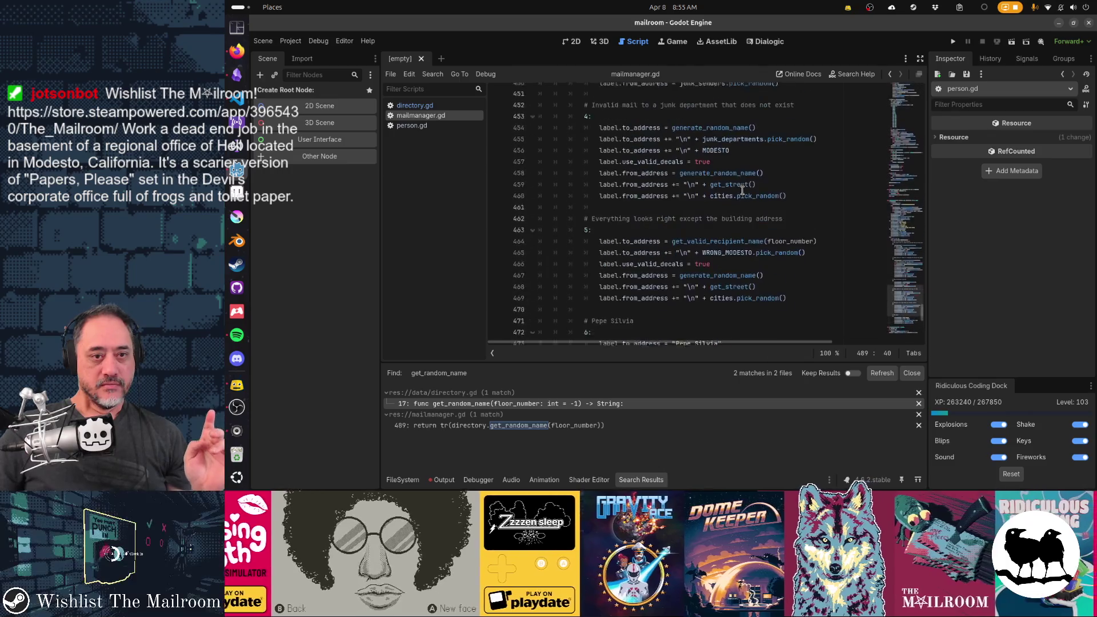
pyautogui.click(742, 194)
pyautogui.hotkey('ctrl', 'Home')
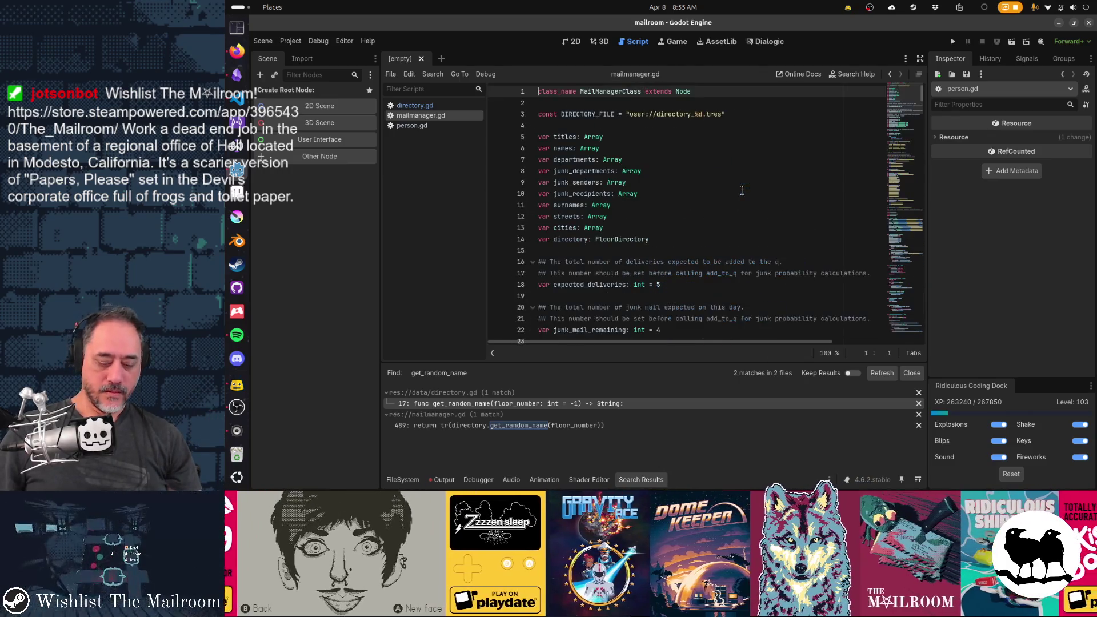
pyautogui.hotkey('ctrl', 'f')
pyautogui.write('.people')
pyautogui.press('Escape')
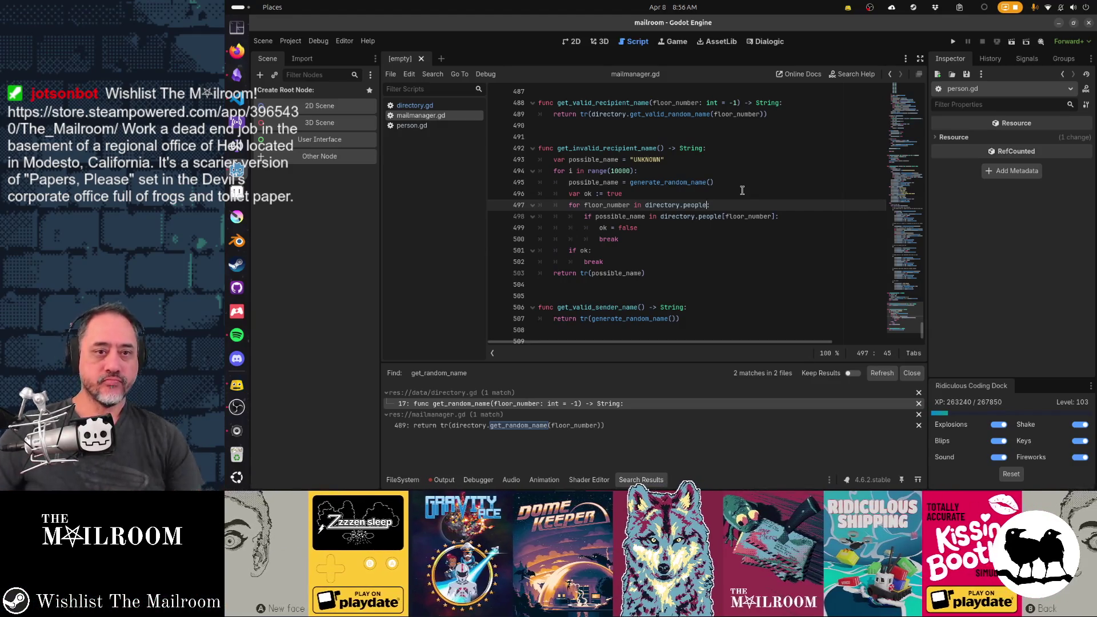
# Go back to the top of the script and fold the _ready function
pyautogui.scroll(6, 742, 190)
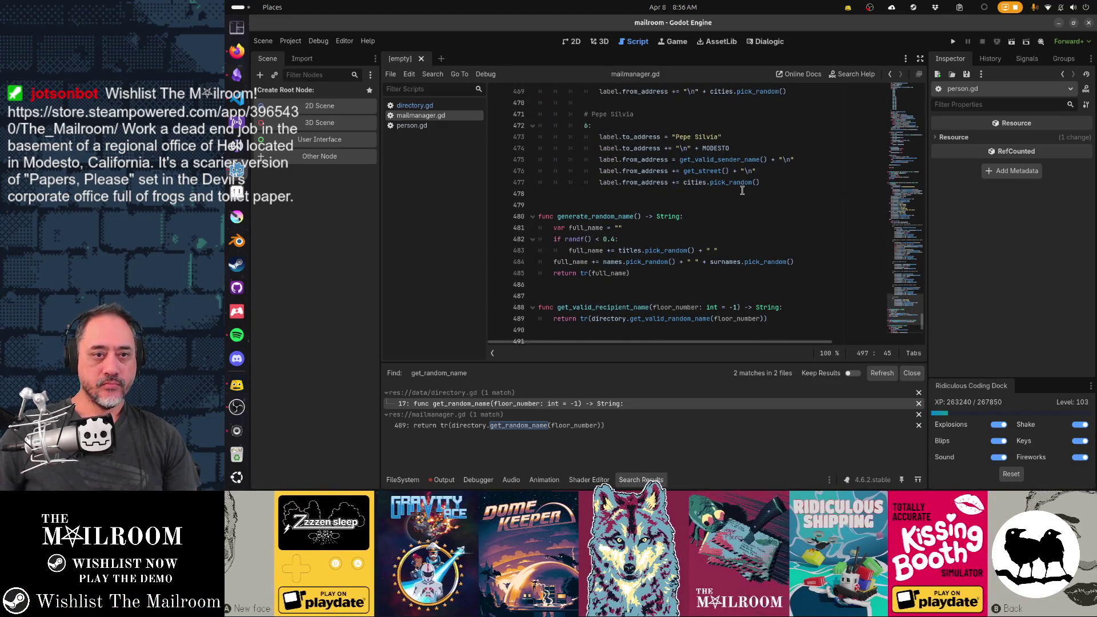
pyautogui.scroll(4, 742, 190)
pyautogui.scroll(20, 743, 191)
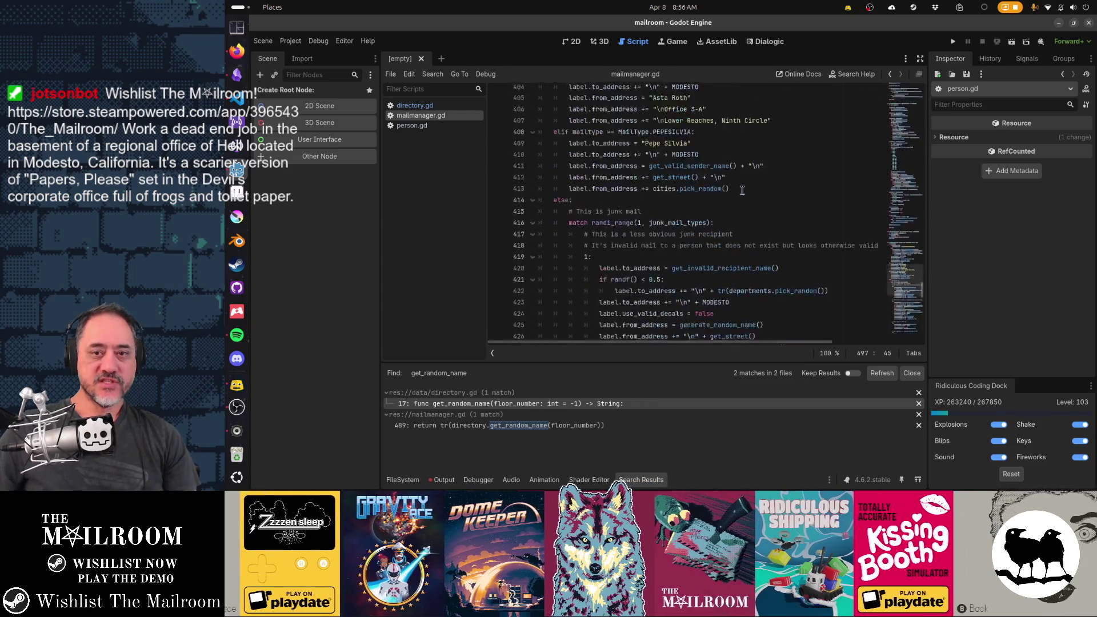
pyautogui.click(742, 191)
pyautogui.hotkey('ctrl', 'Home')
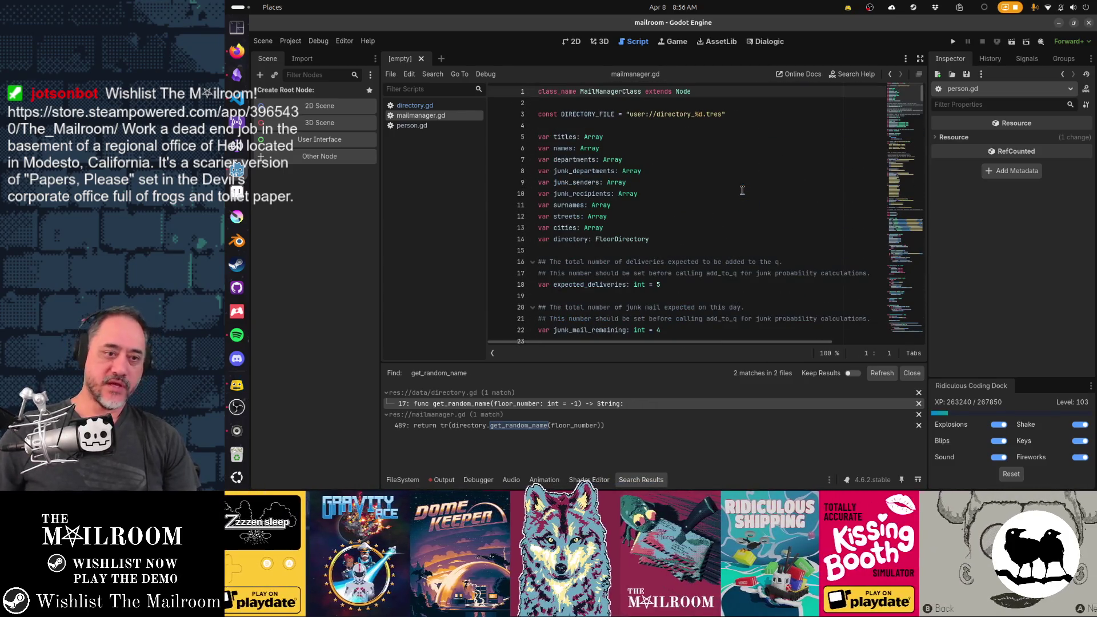
pyautogui.scroll(-12, 742, 191)
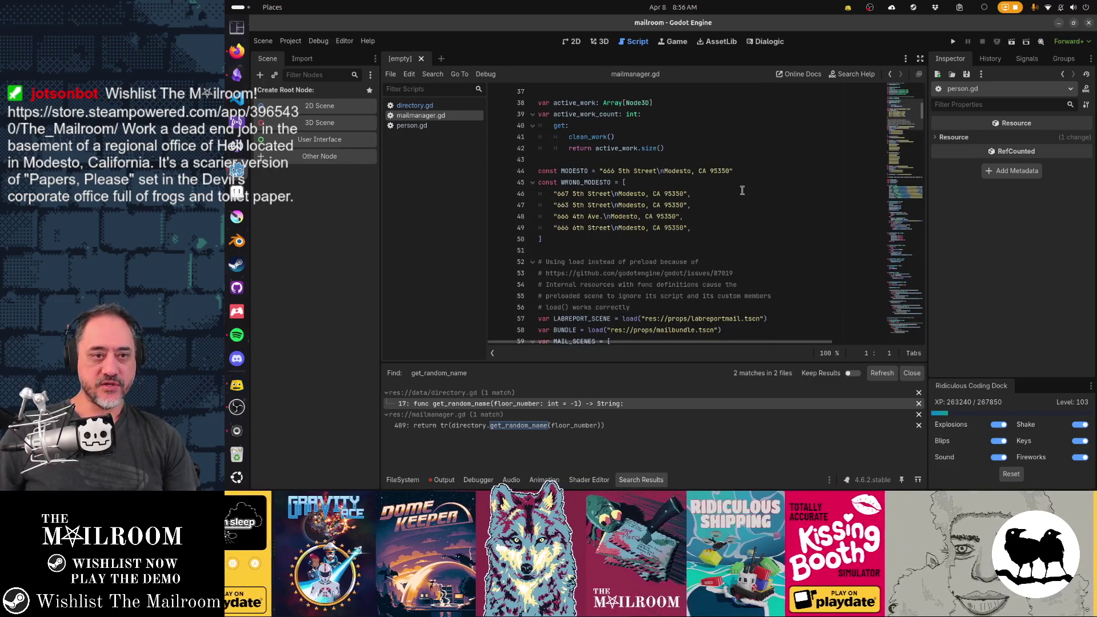
pyautogui.scroll(-12, 742, 190)
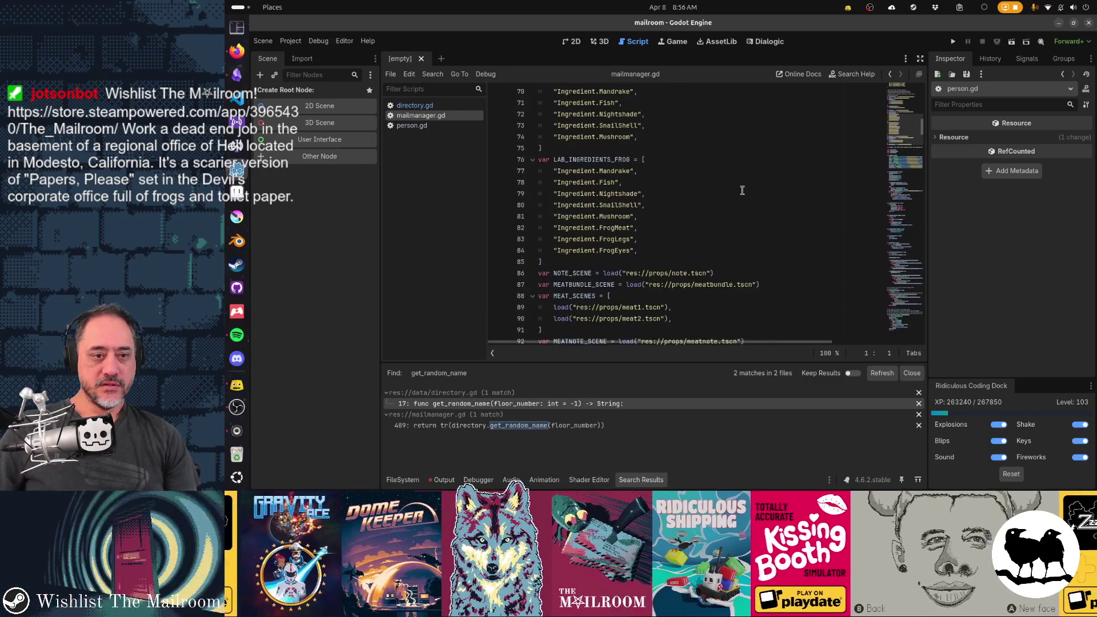
pyautogui.scroll(-10, 743, 191)
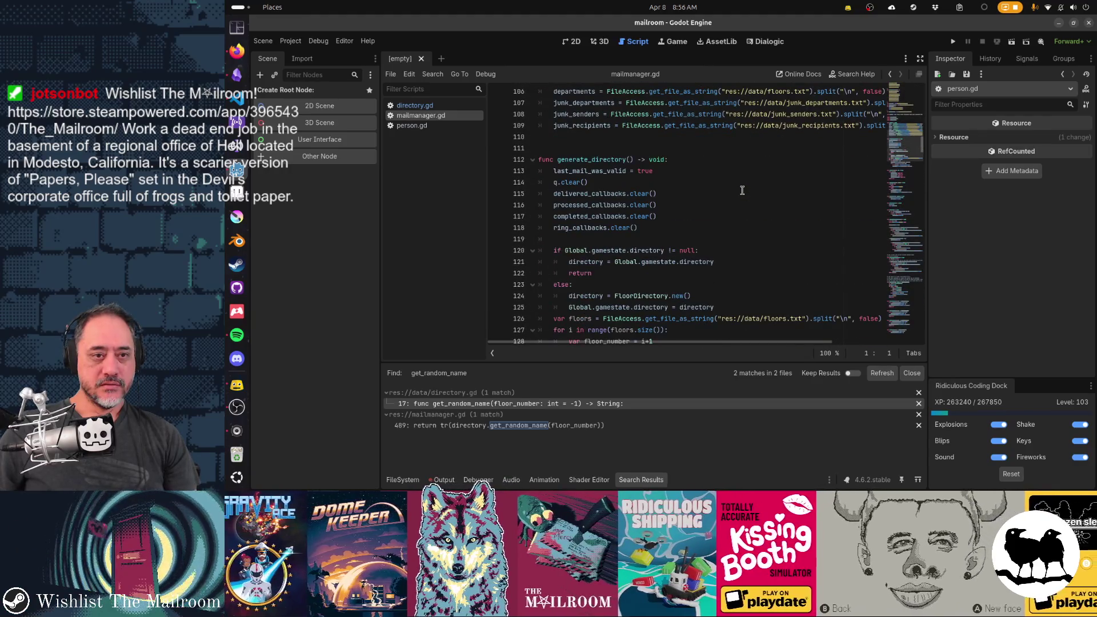
pyautogui.scroll(3, 742, 191)
pyautogui.click(533, 126)
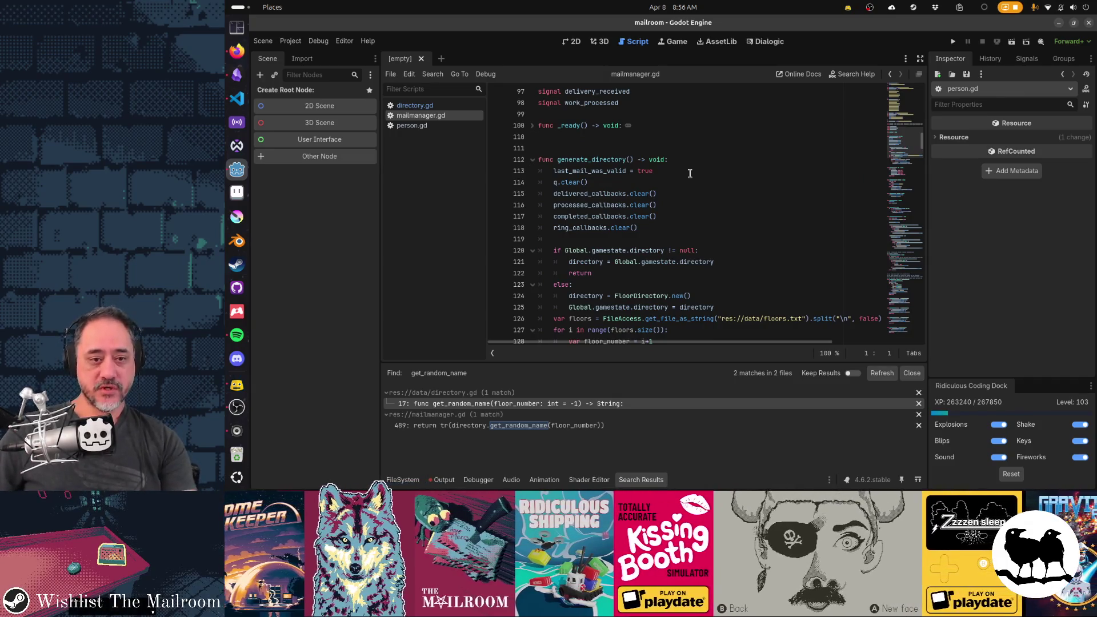
# Review the FloorDirectory creation and add_name calls on lines 124–132, then fold generate_directory
pyautogui.scroll(-2, 690, 174)
pyautogui.doubleClick(640, 228)
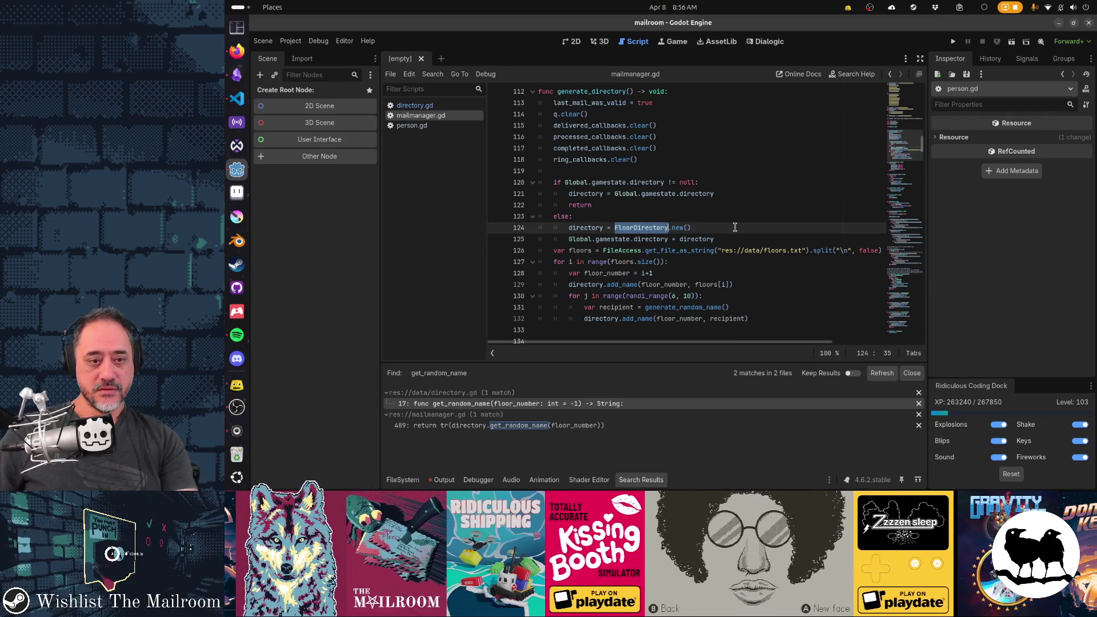
pyautogui.click(587, 285)
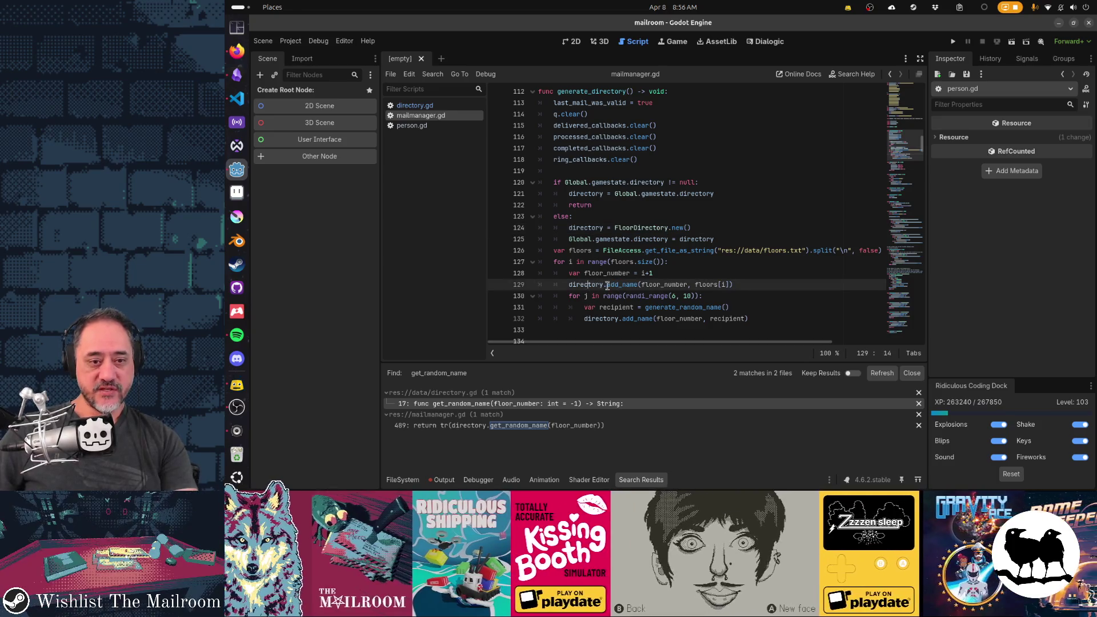
pyautogui.click(638, 319)
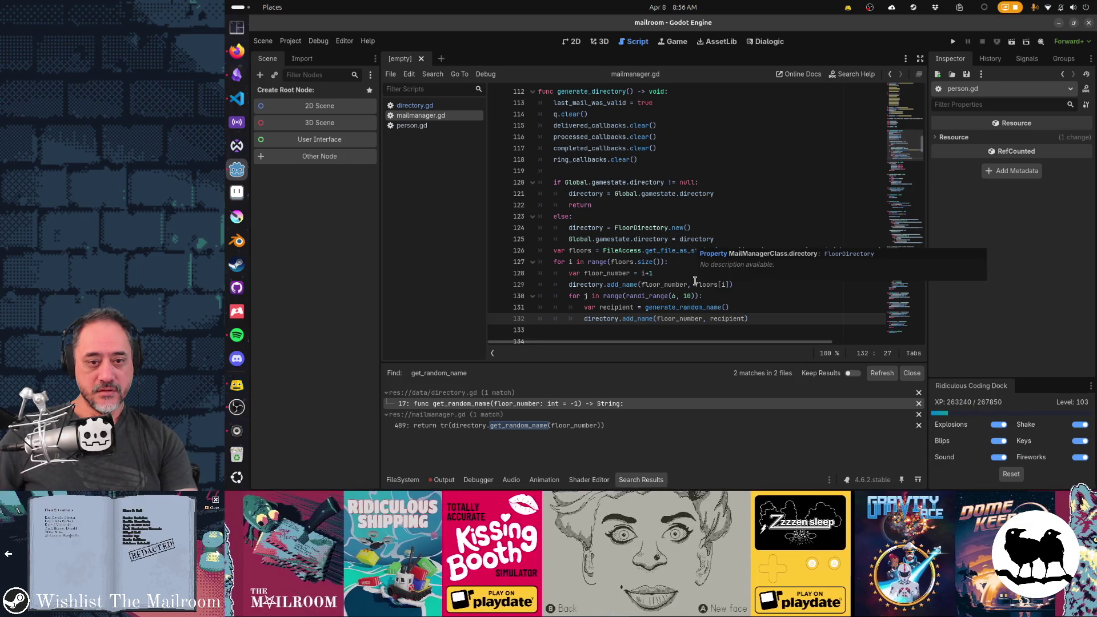
pyautogui.scroll(-2, 682, 311)
pyautogui.scroll(3, 578, 229)
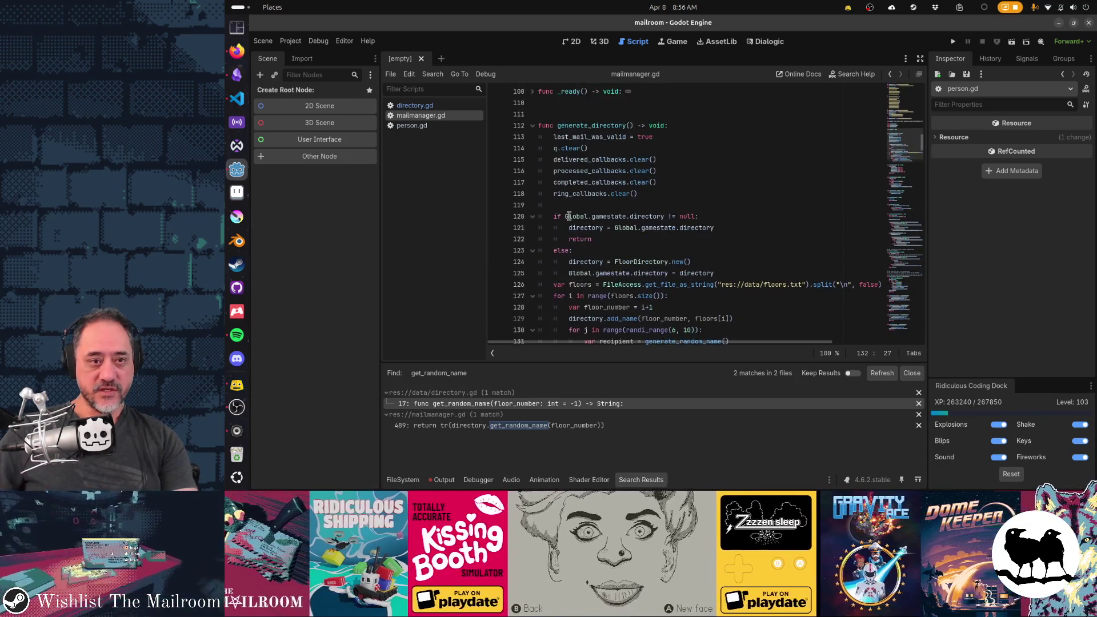
pyautogui.click(532, 126)
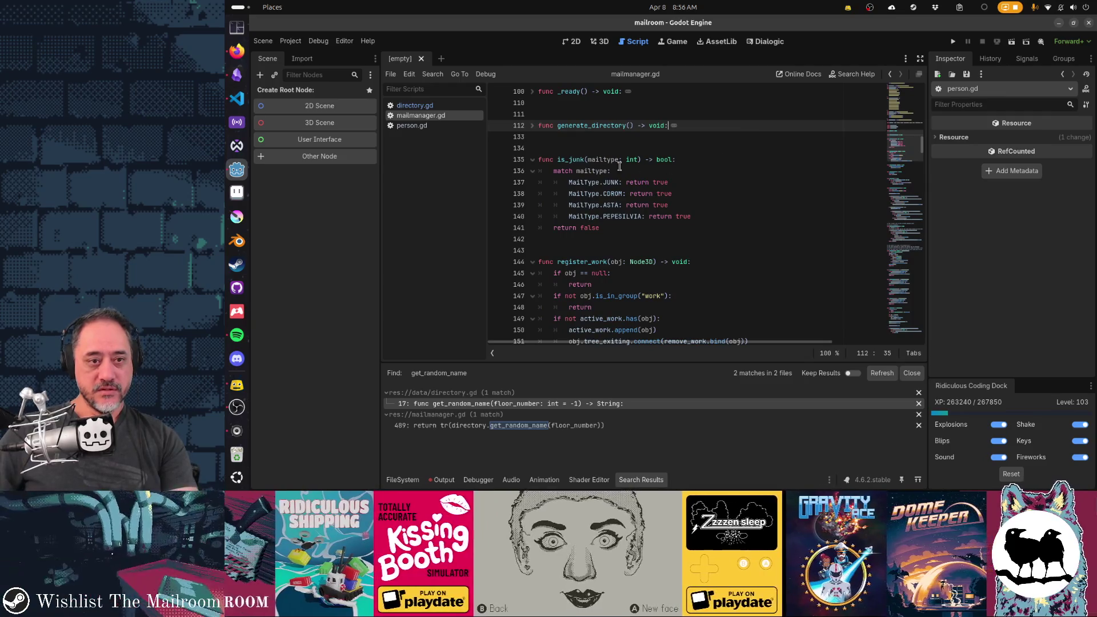
# Fold is_junk, register_work, remove_work, get_active_work, clean_work and send_work_notifications
pyautogui.click(533, 160)
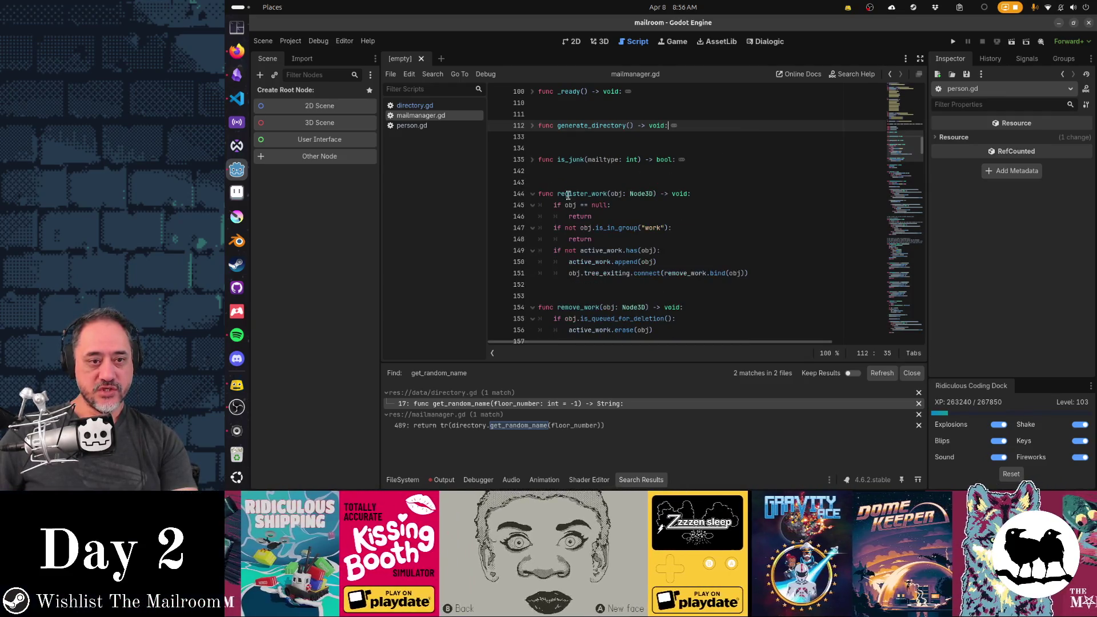
pyautogui.click(533, 195)
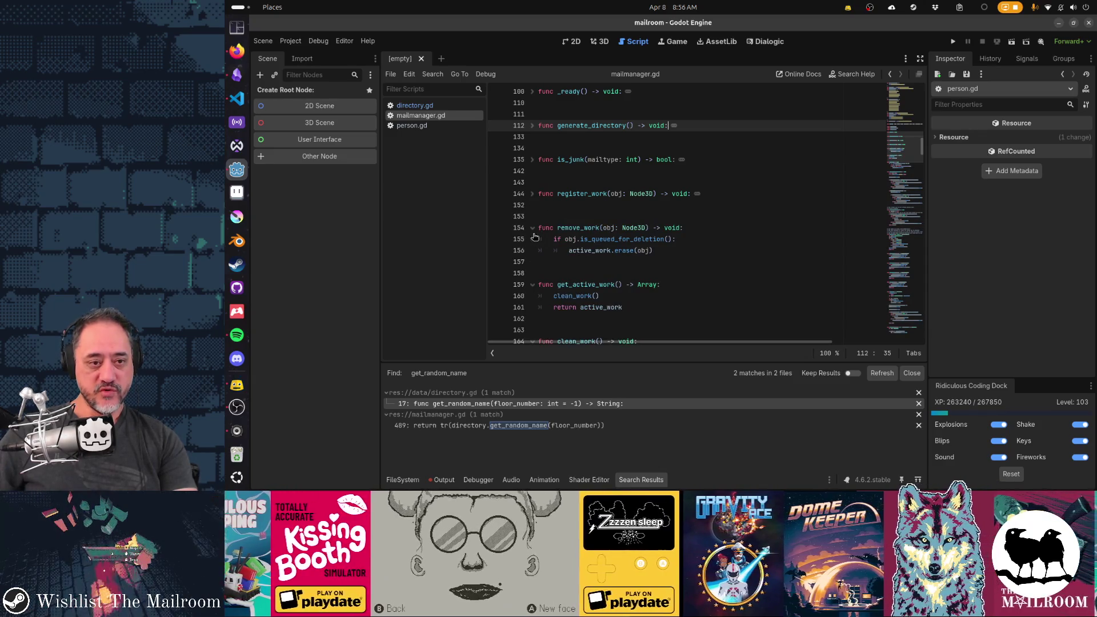
pyautogui.click(532, 229)
pyautogui.click(532, 262)
pyautogui.scroll(-4, 536, 171)
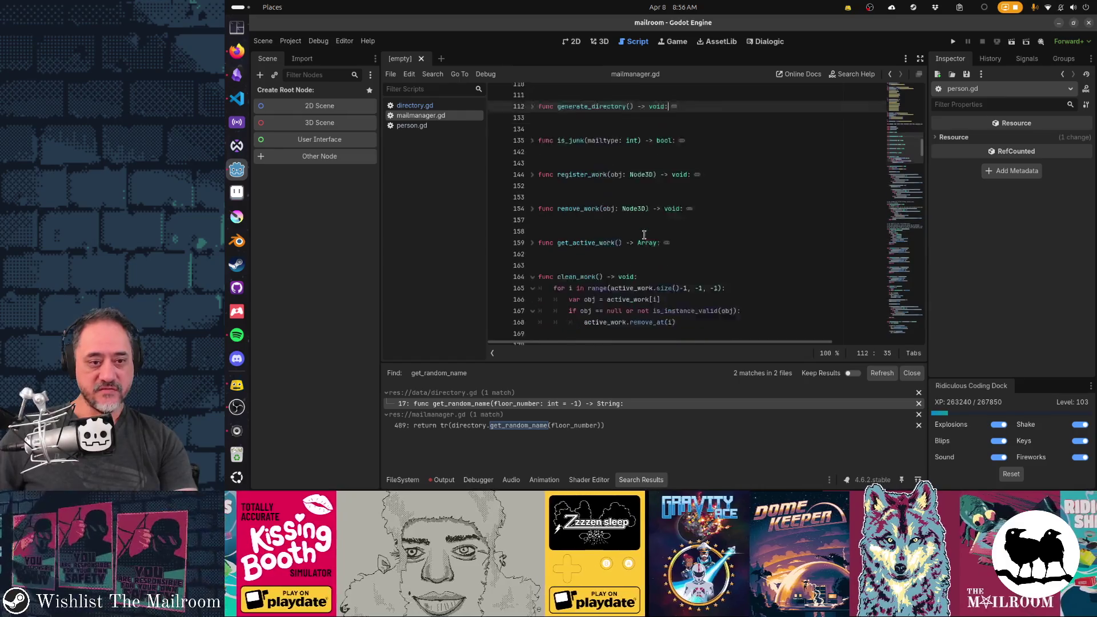
pyautogui.click(533, 159)
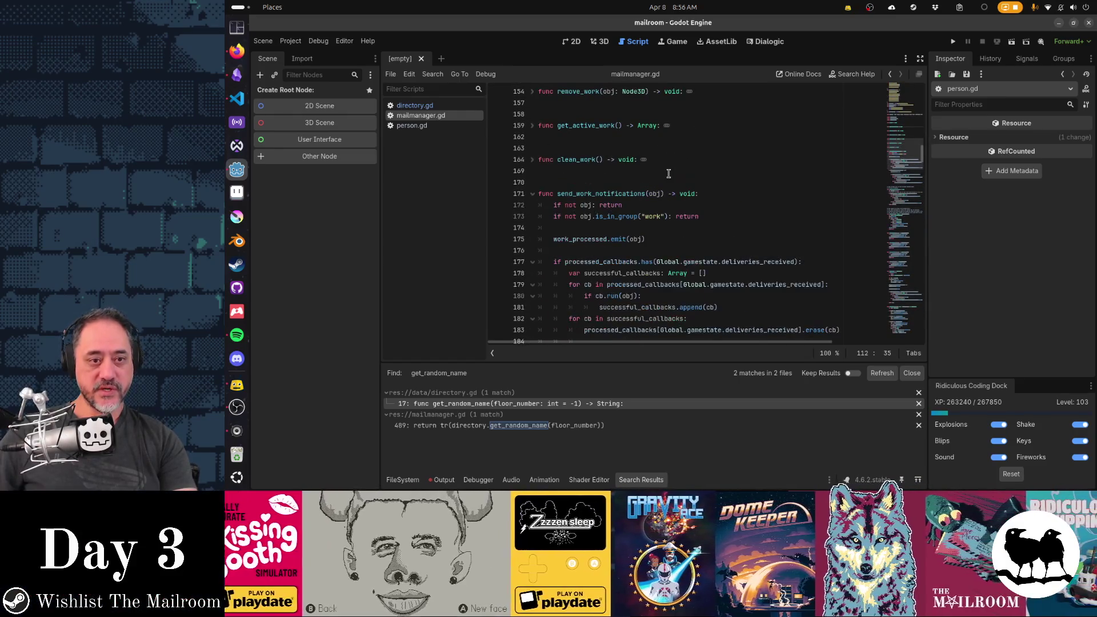
pyautogui.scroll(-1, 666, 174)
pyautogui.scroll(-1, 631, 177)
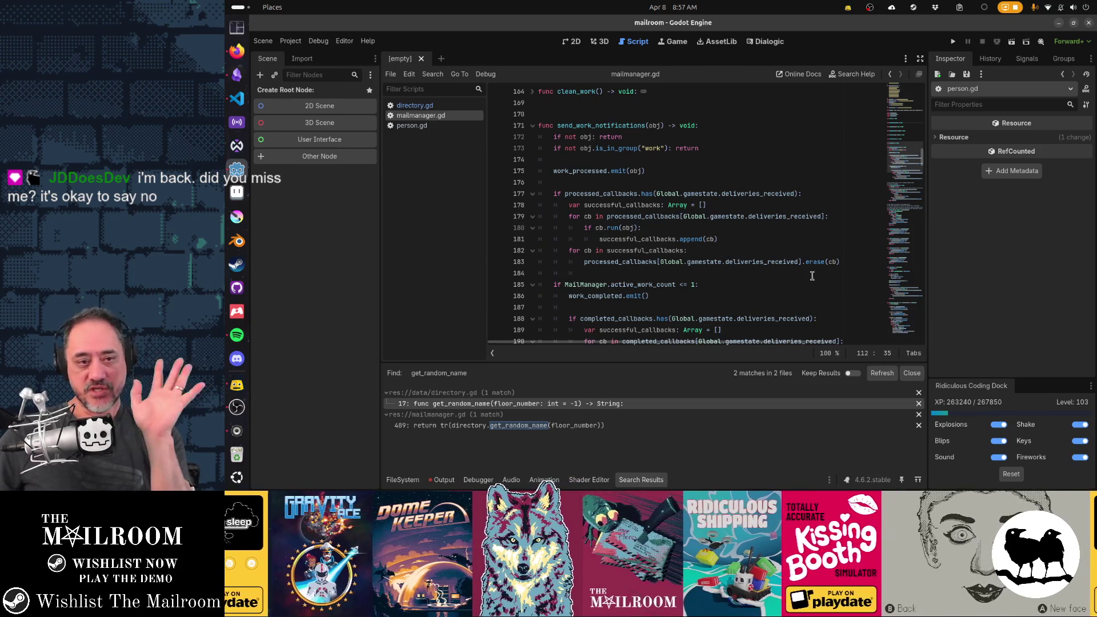
pyautogui.scroll(-5, 542, 132)
pyautogui.scroll(4, 543, 123)
pyautogui.scroll(1, 542, 121)
pyautogui.click(533, 125)
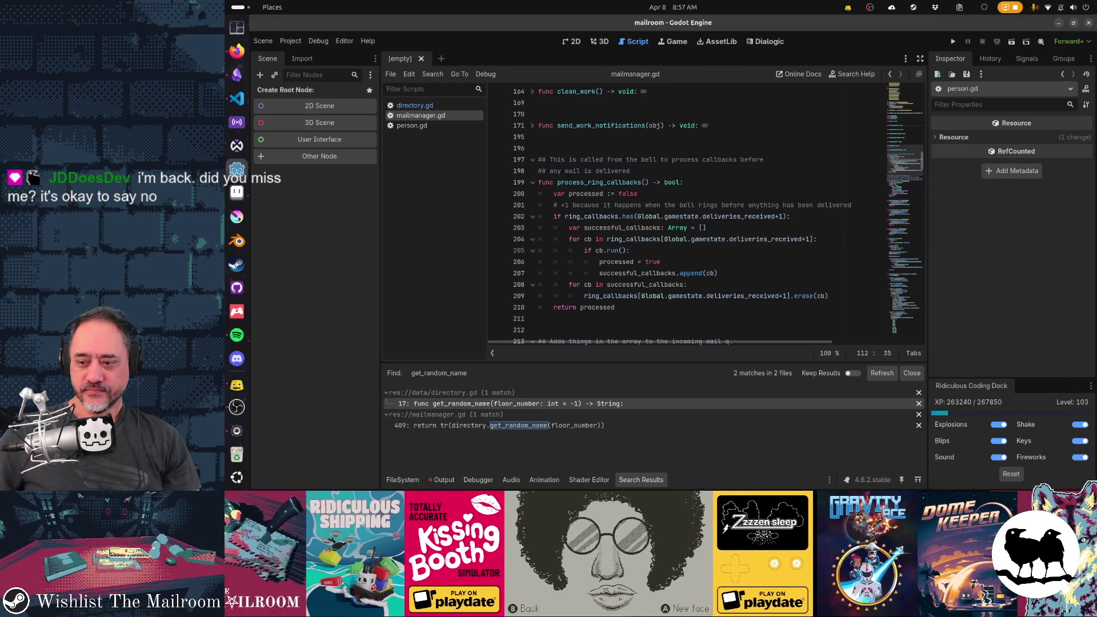
# Switch away from Godot to another application in the dock
pyautogui.click(236, 385)
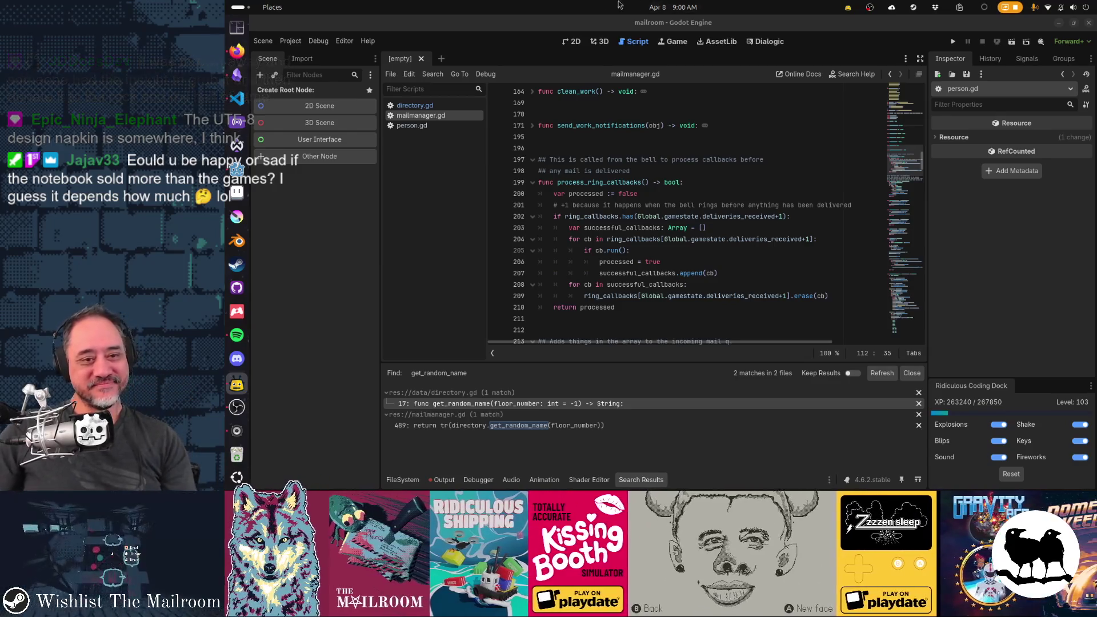
pyautogui.click(676, 252)
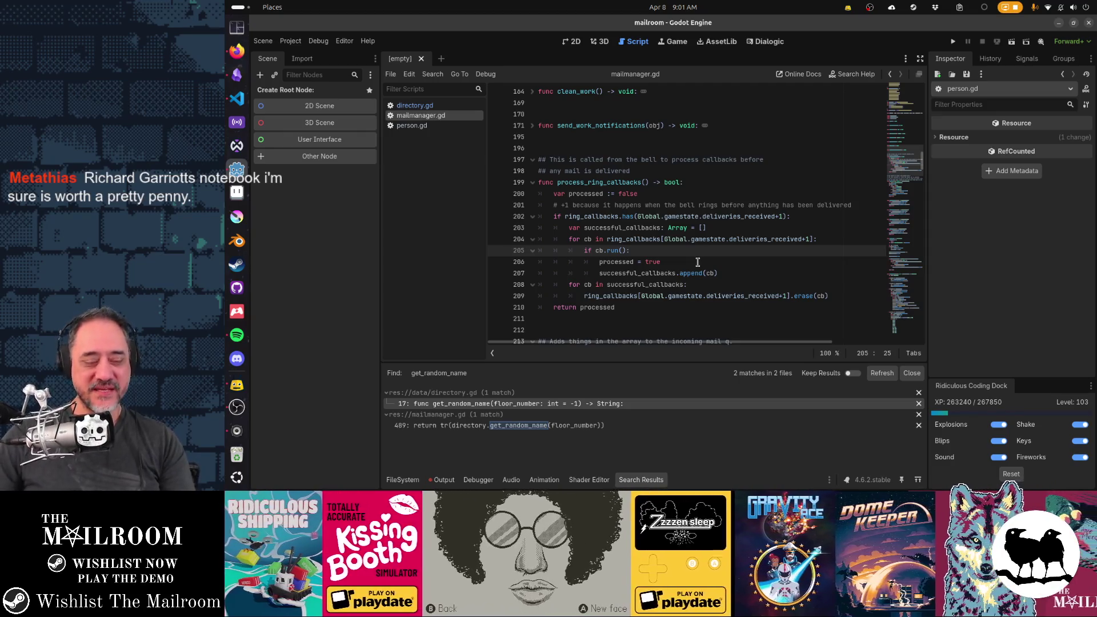
pyautogui.write('awsklaslkasjdkljasldkasjd')
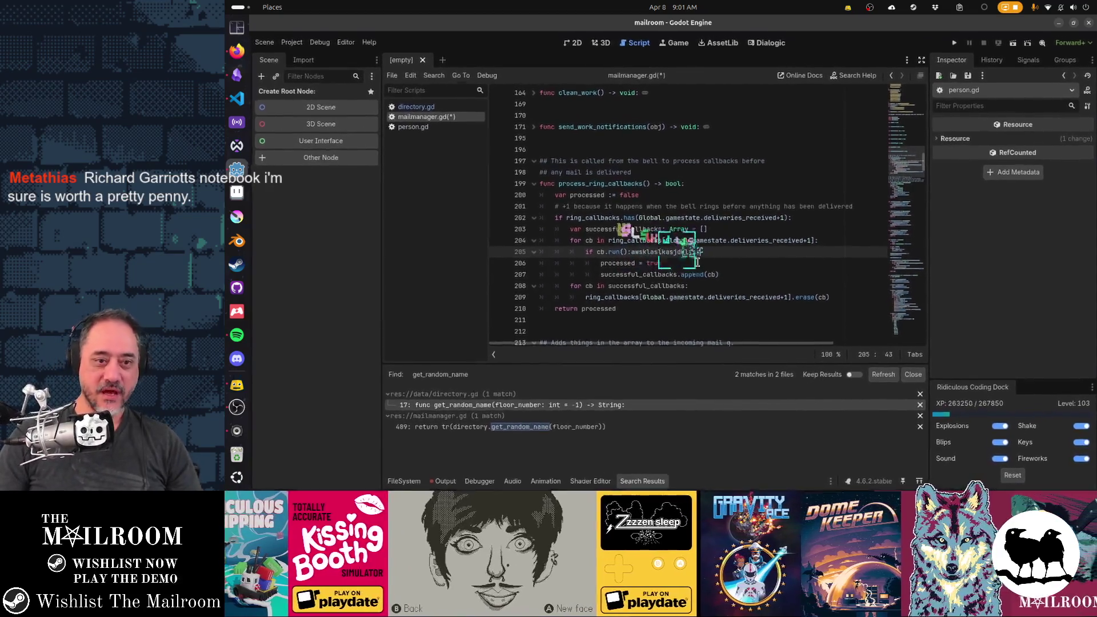
pyautogui.hotkey('ctrl', 'shift', 'Left')
pyautogui.press('BackSpace')
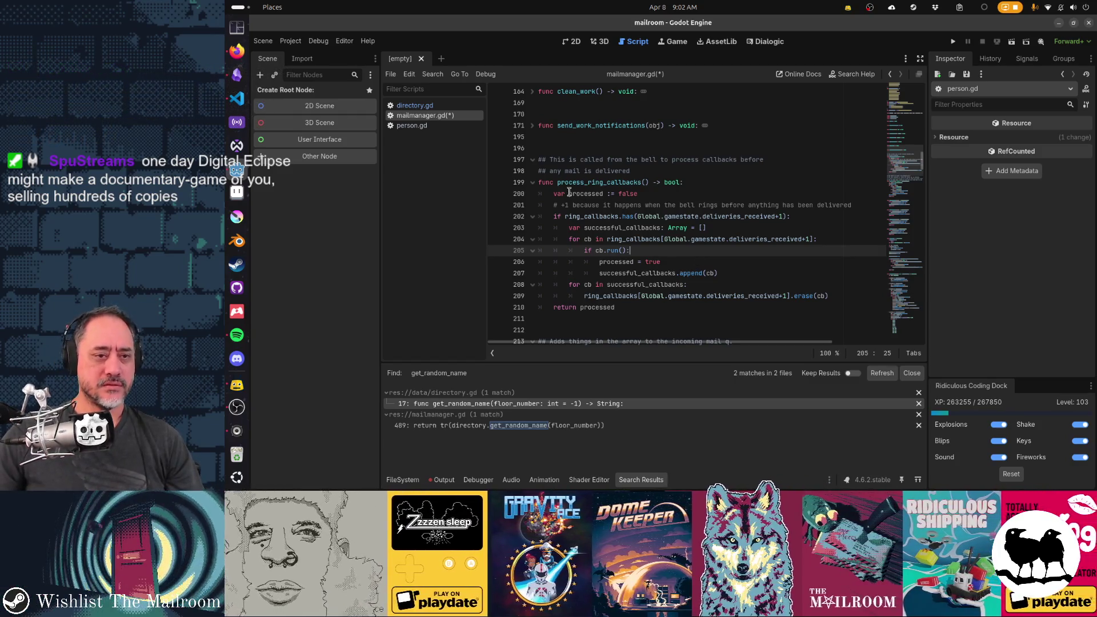
pyautogui.click(532, 183)
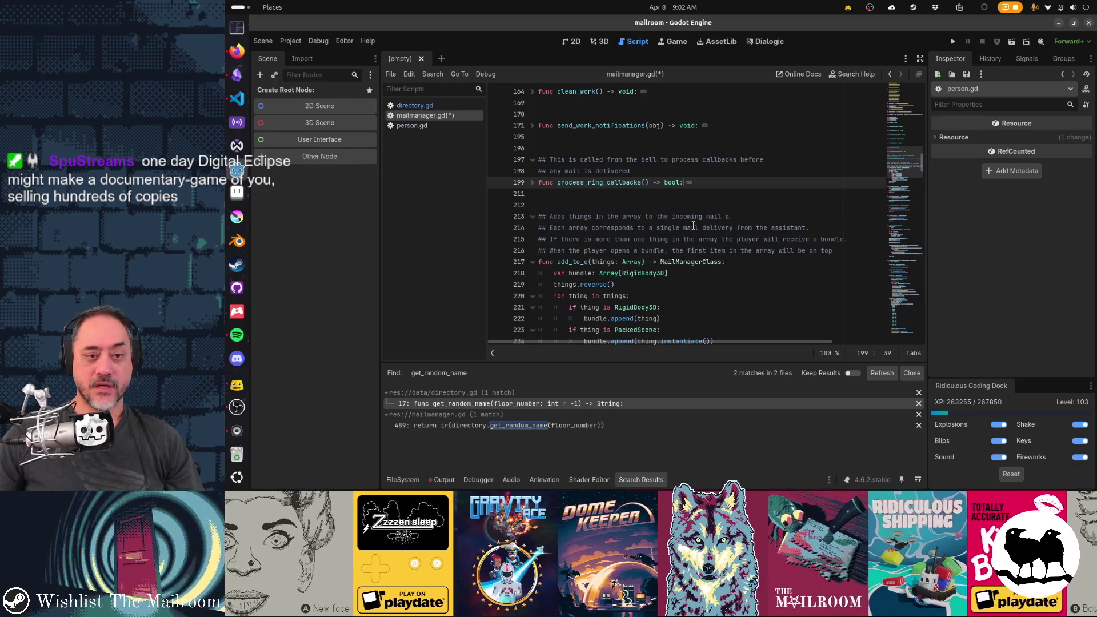
# Fold the add_to_q, on_delivered, on_processed and on_completed functions in mailmanager.gd
pyautogui.scroll(-2, 692, 225)
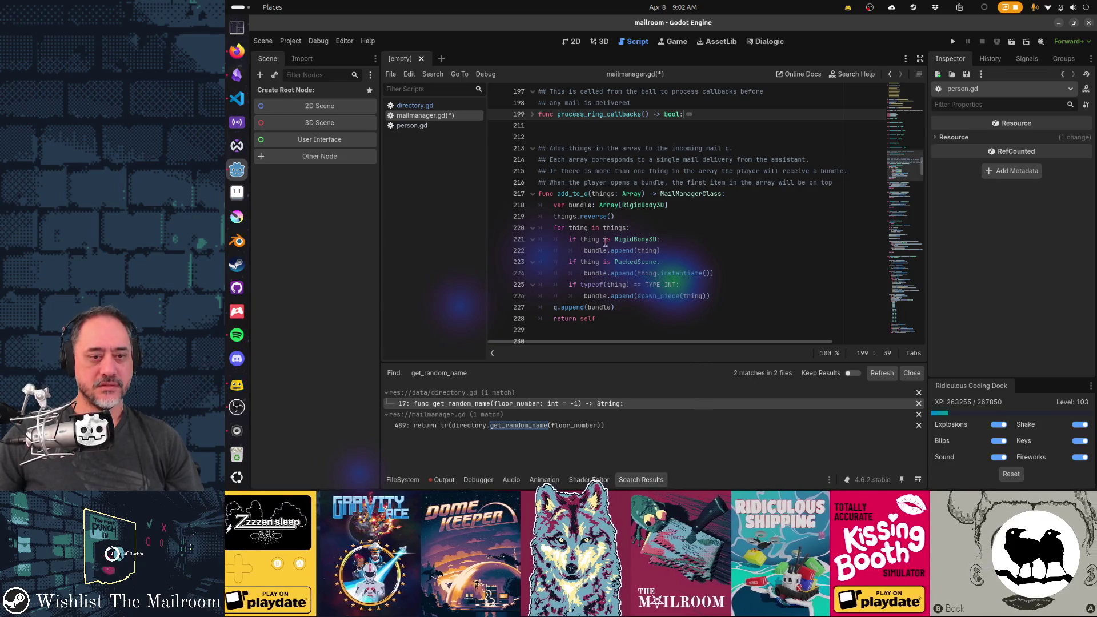
pyautogui.moveTo(605, 292)
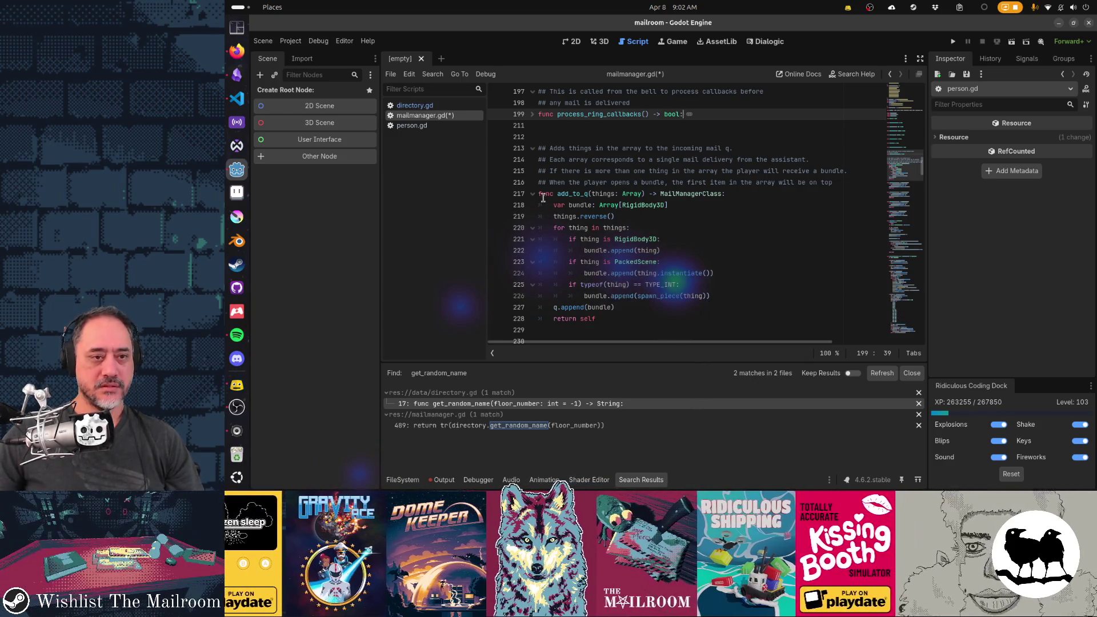
pyautogui.click(533, 194)
pyautogui.scroll(-1, 741, 201)
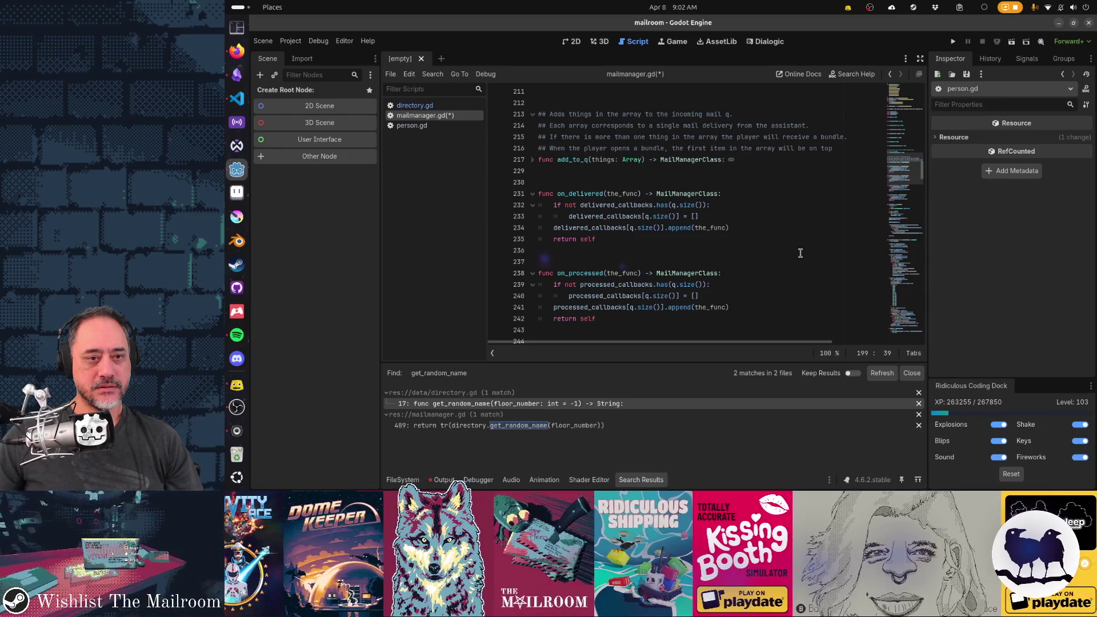
pyautogui.click(533, 194)
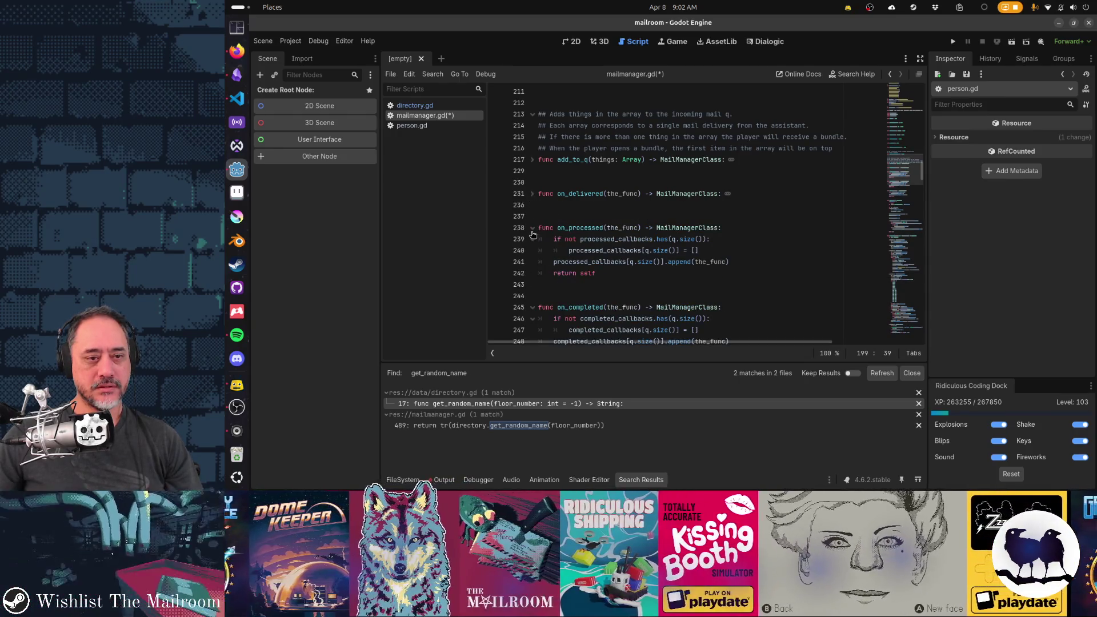
pyautogui.click(533, 229)
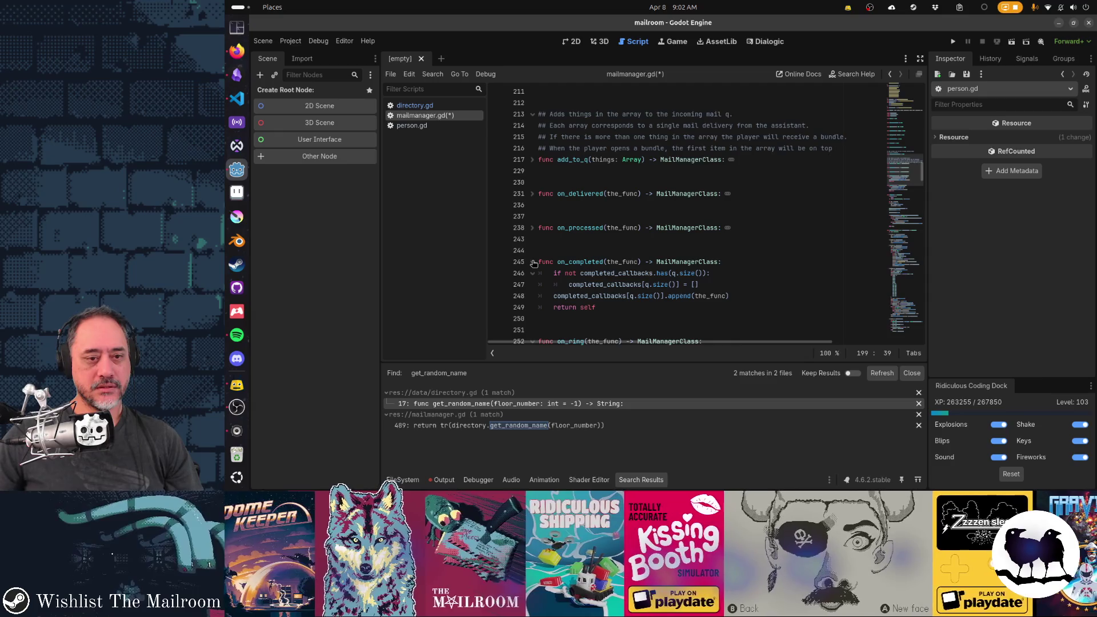
pyautogui.click(534, 262)
# Fold the on_ring, spawn_mail and spawn_piece functions further down the script
pyautogui.scroll(-1, 797, 261)
pyautogui.scroll(-1, 798, 261)
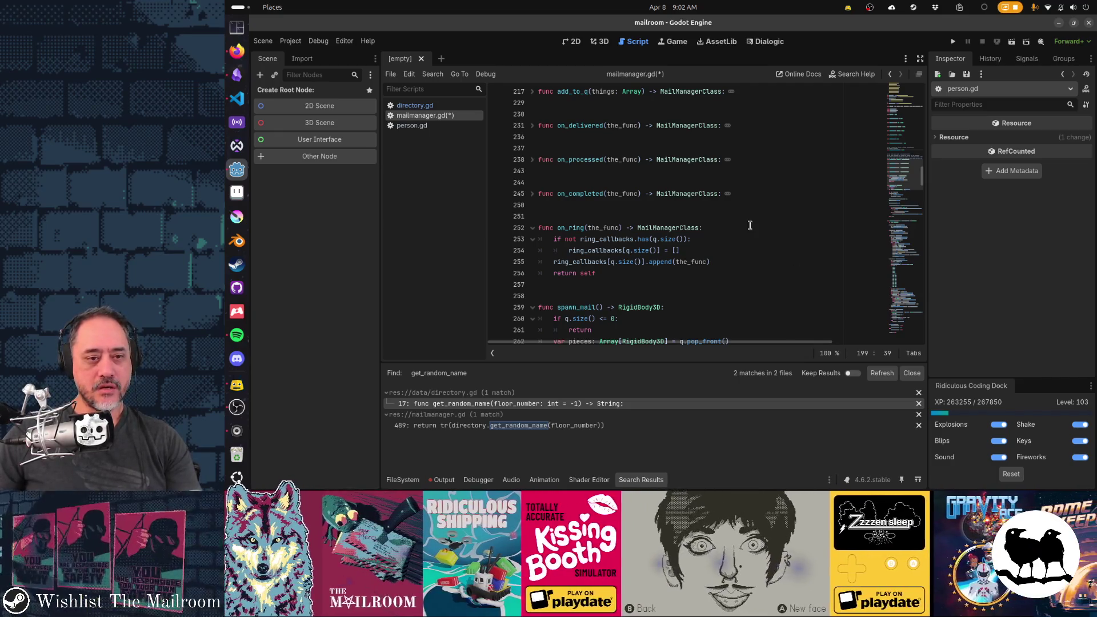
pyautogui.scroll(-1, 766, 227)
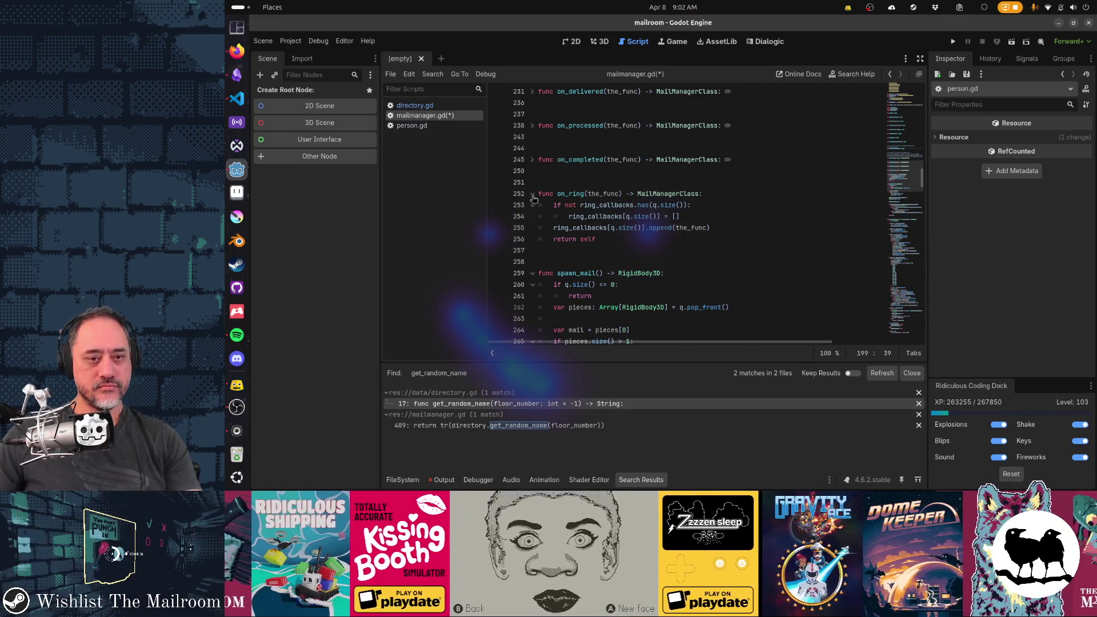
pyautogui.click(534, 196)
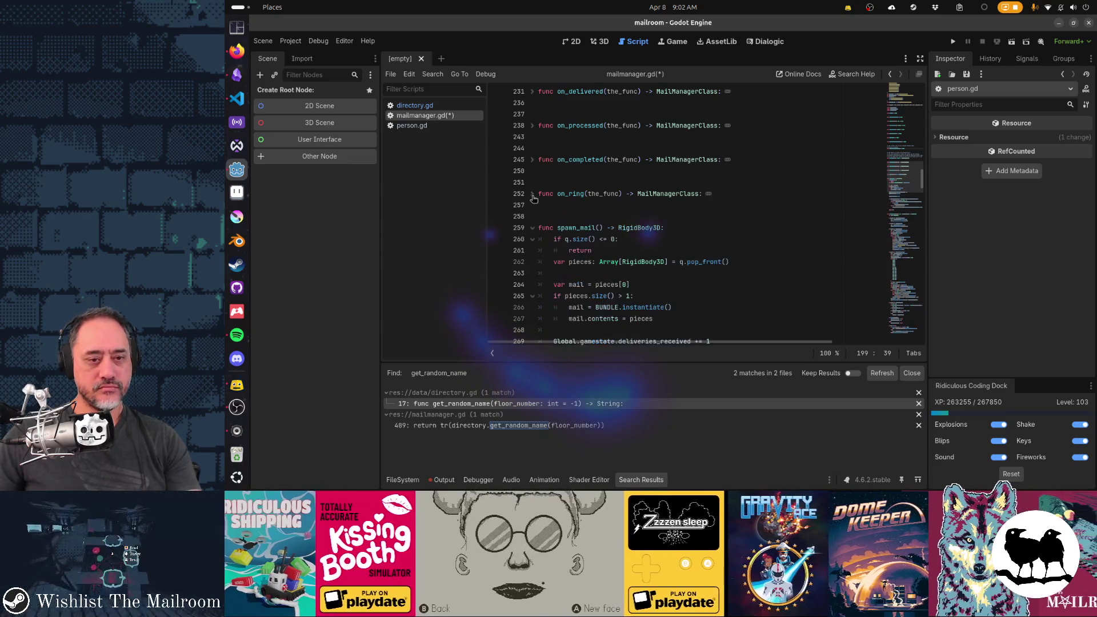
pyautogui.scroll(-2, 725, 234)
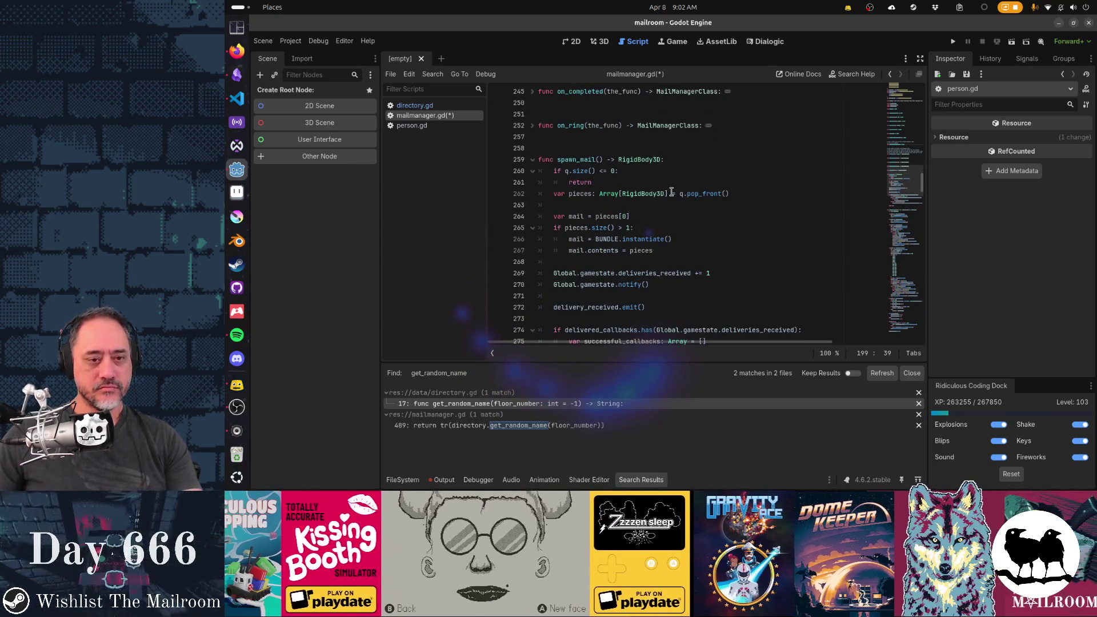
pyautogui.scroll(-2, 725, 234)
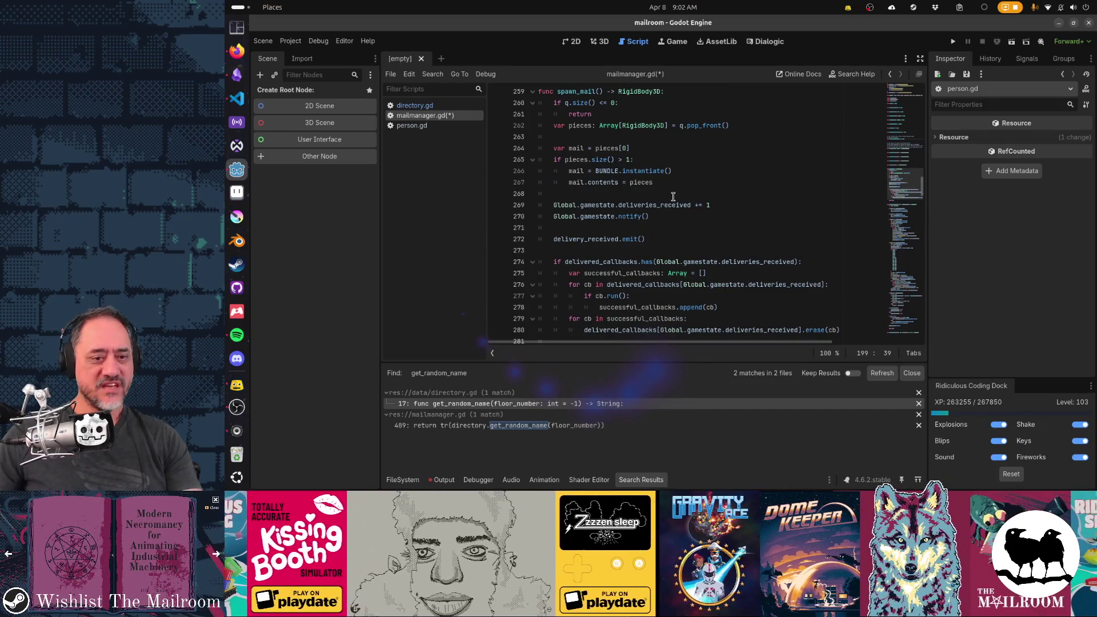
pyautogui.scroll(-2, 673, 197)
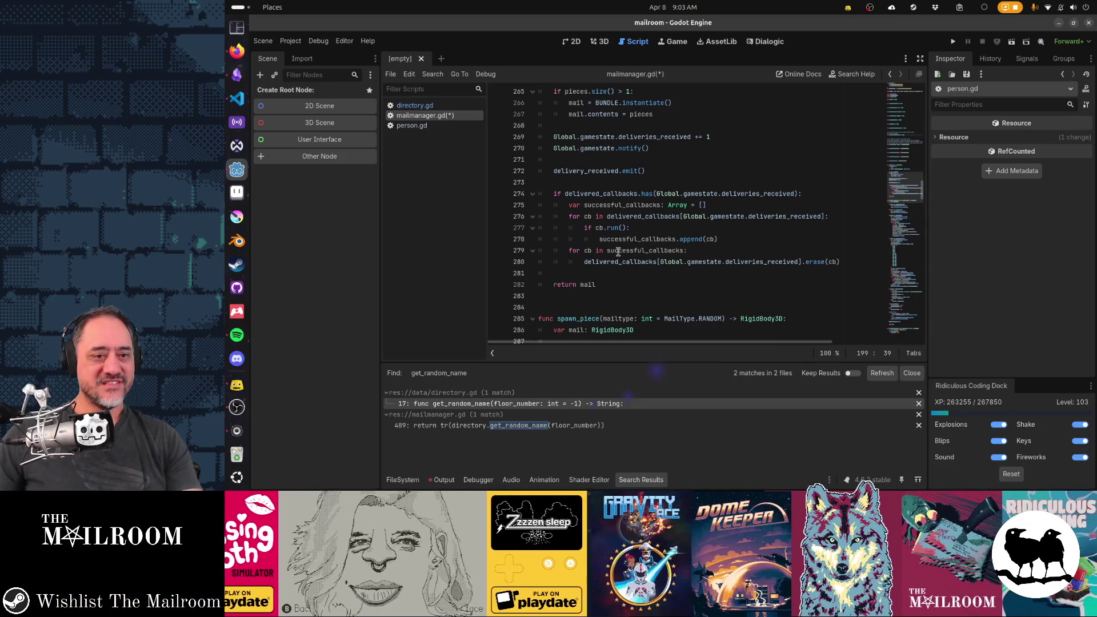
pyautogui.scroll(3, 548, 172)
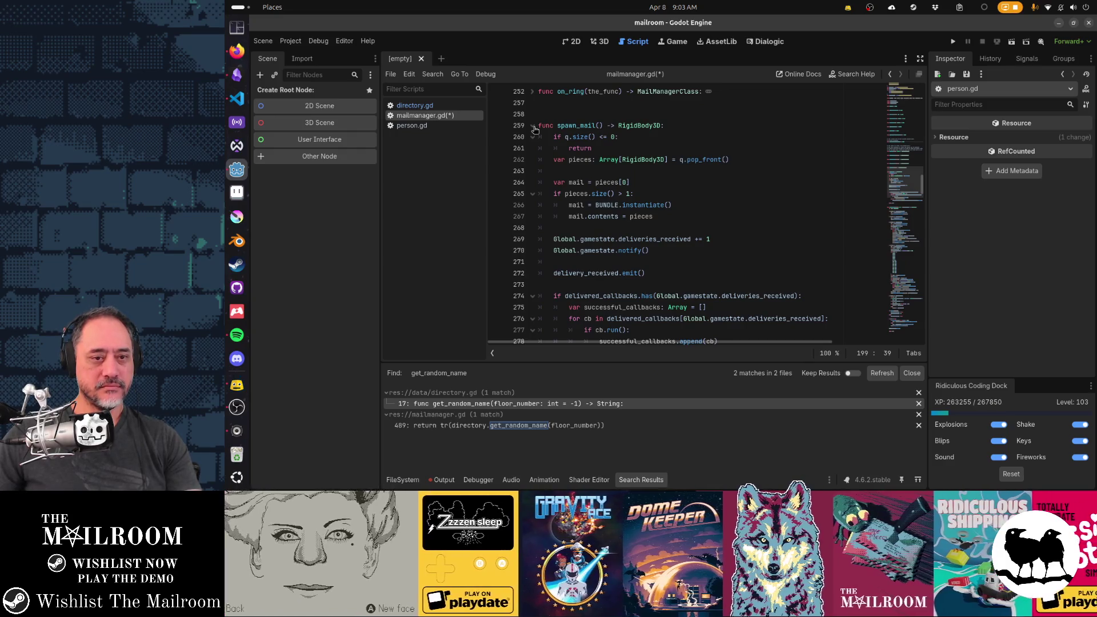
pyautogui.scroll(-5, 543, 138)
pyautogui.scroll(5, 548, 146)
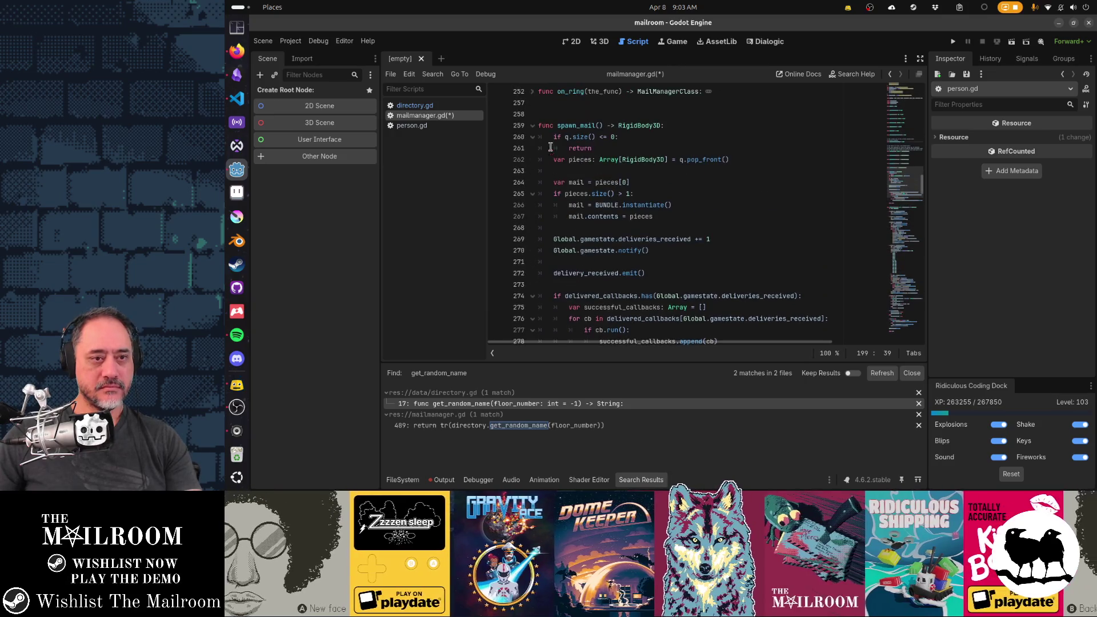
pyautogui.click(533, 125)
pyautogui.scroll(-1, 730, 252)
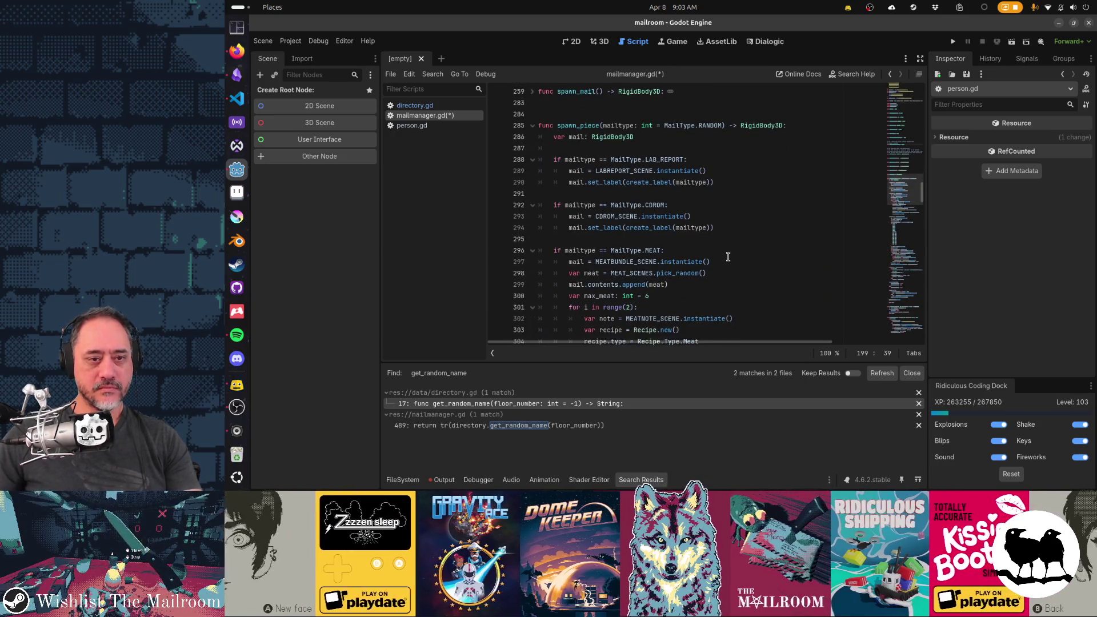
pyautogui.scroll(-8, 729, 256)
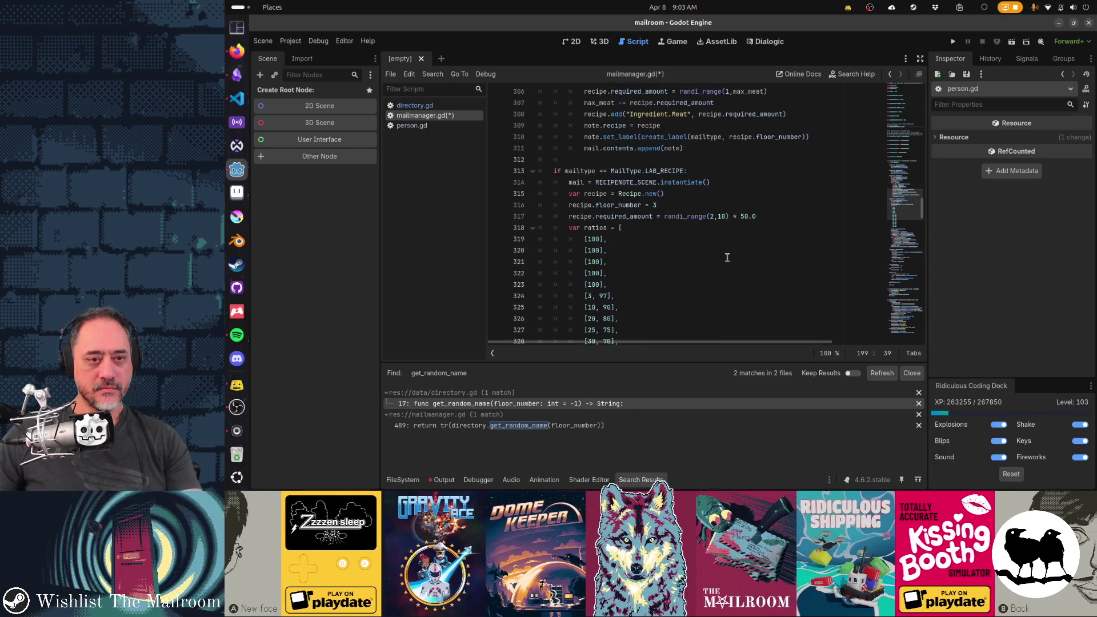
pyautogui.scroll(-6, 728, 258)
pyautogui.scroll(-9, 727, 258)
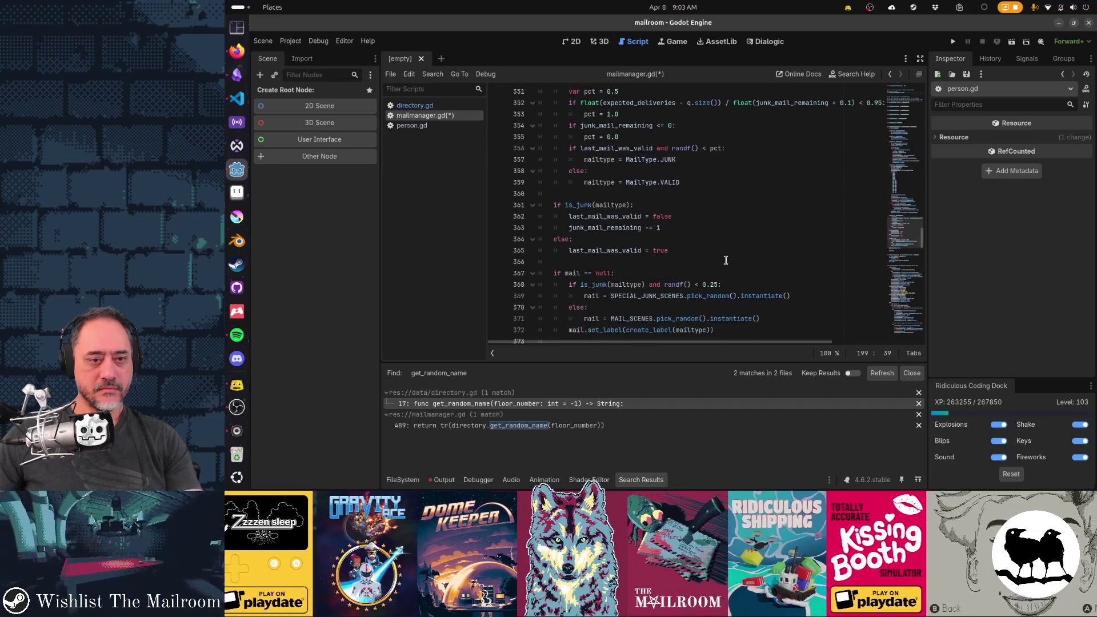
pyautogui.scroll(-3, 726, 261)
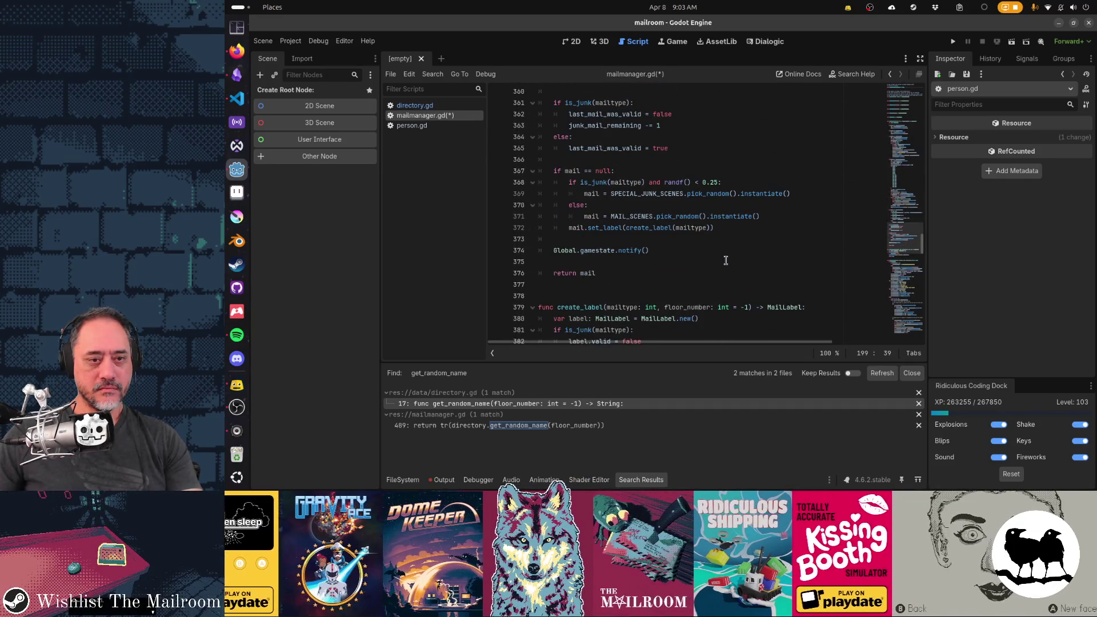
pyautogui.scroll(20, 726, 261)
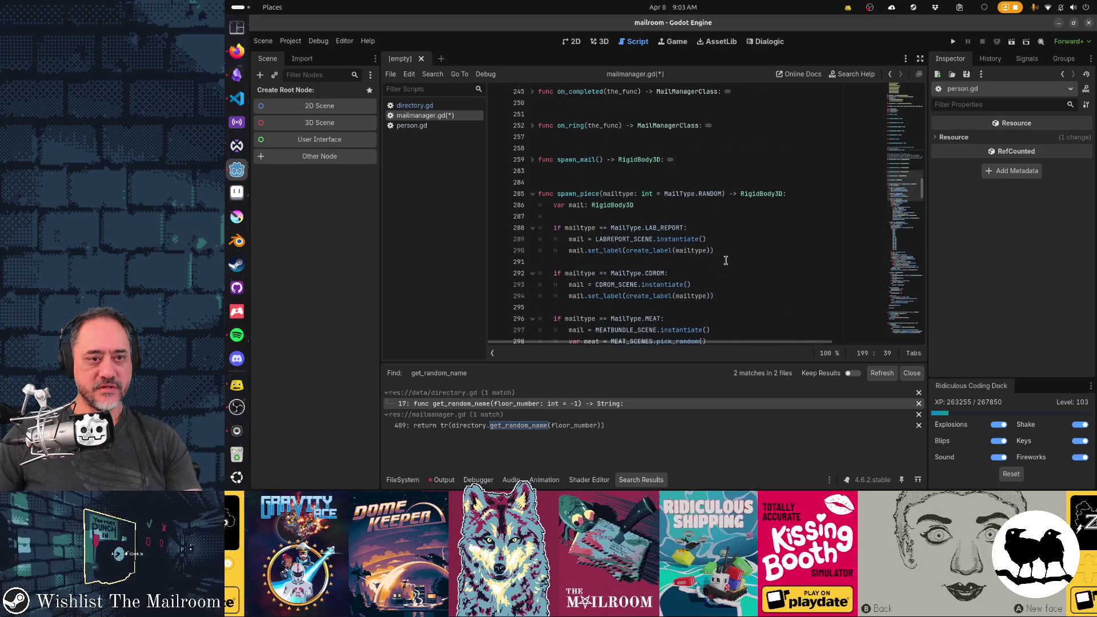
pyautogui.click(532, 194)
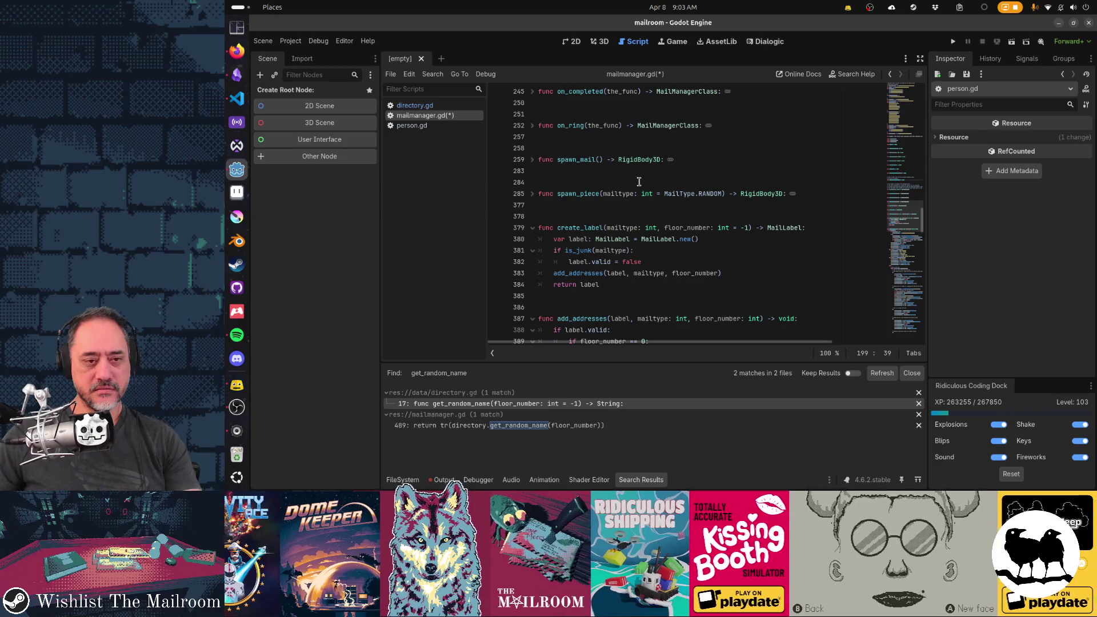
pyautogui.scroll(-2, 639, 182)
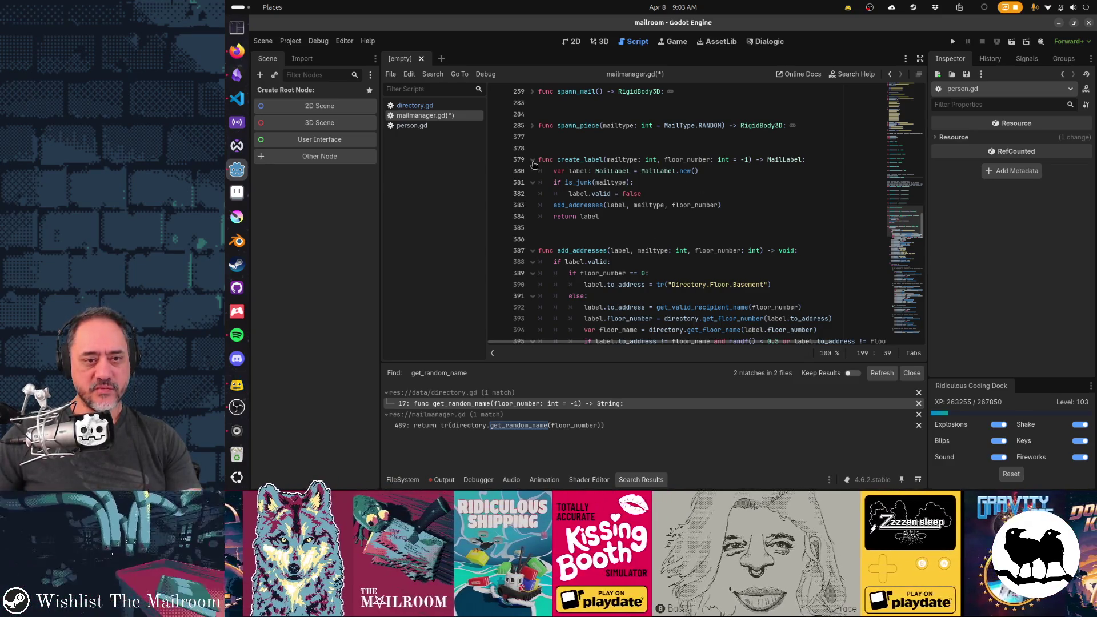
# Fold create_label and undo the last change to the script
pyautogui.click(533, 164)
pyautogui.scroll(-2, 750, 186)
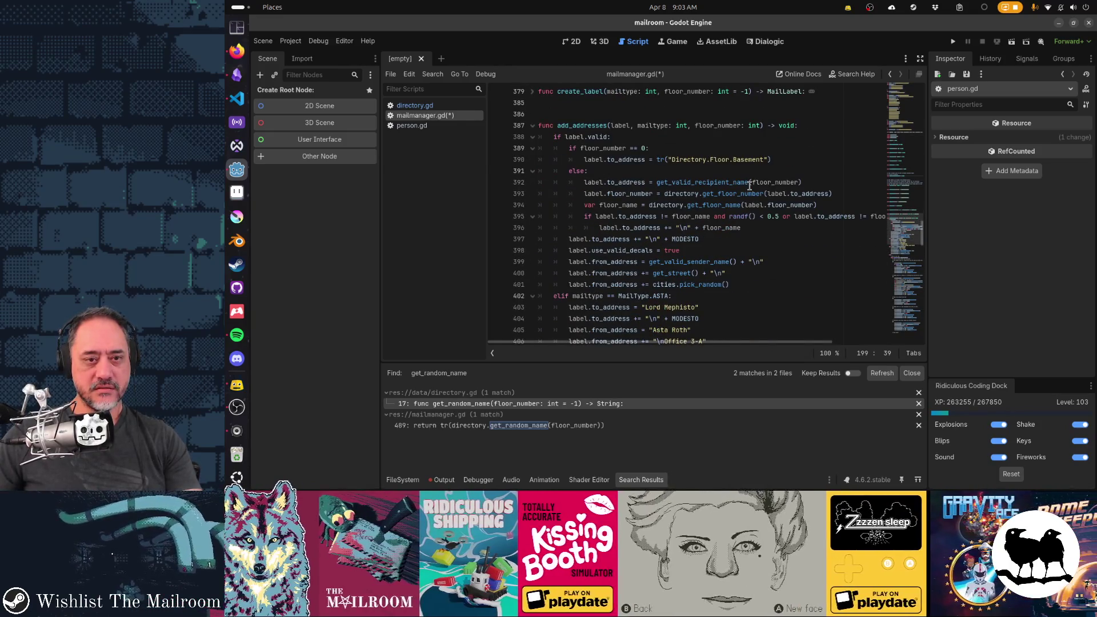
pyautogui.moveTo(734, 229)
pyautogui.hotkey('ctrl', 'z')
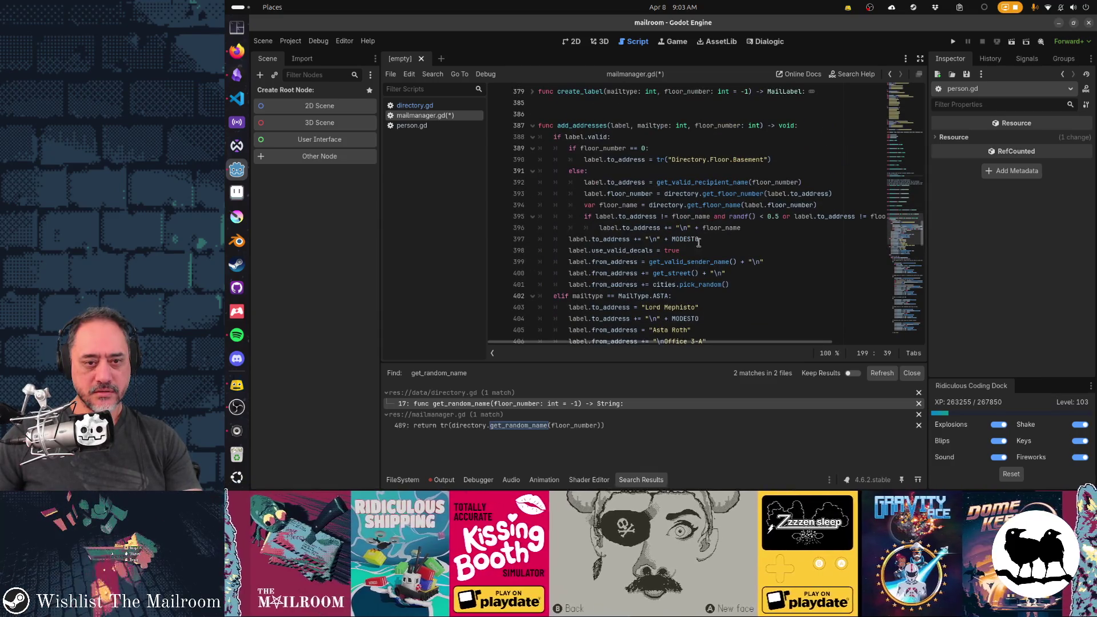
# Scroll through add_addresses in mailmanager.gd to review its code
pyautogui.scroll(-2, 699, 273)
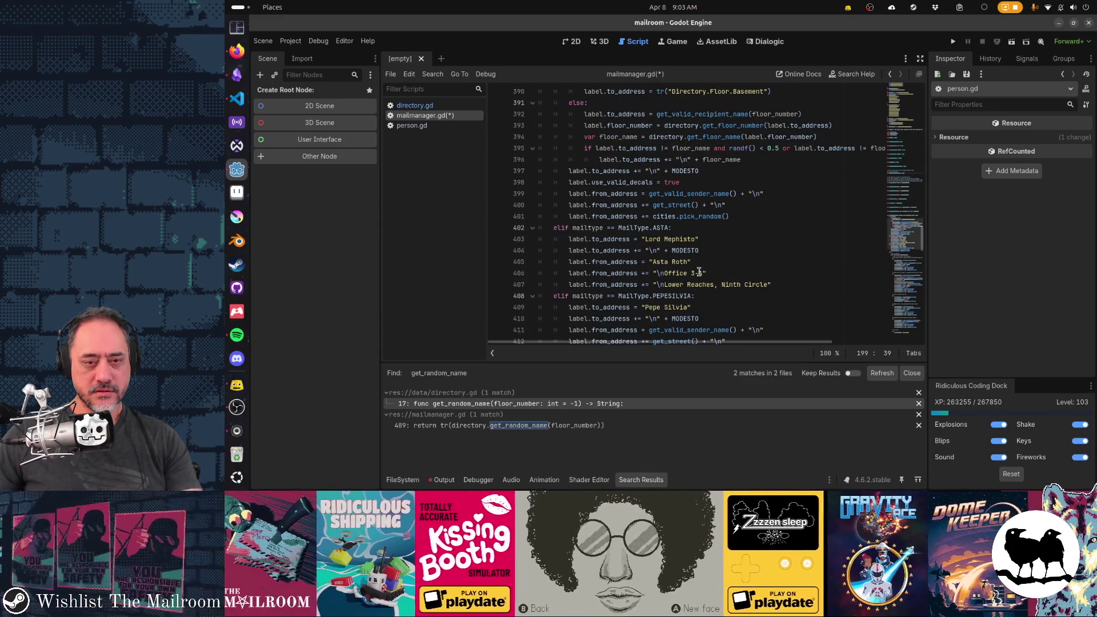
pyautogui.scroll(-2, 699, 273)
pyautogui.scroll(-4, 698, 266)
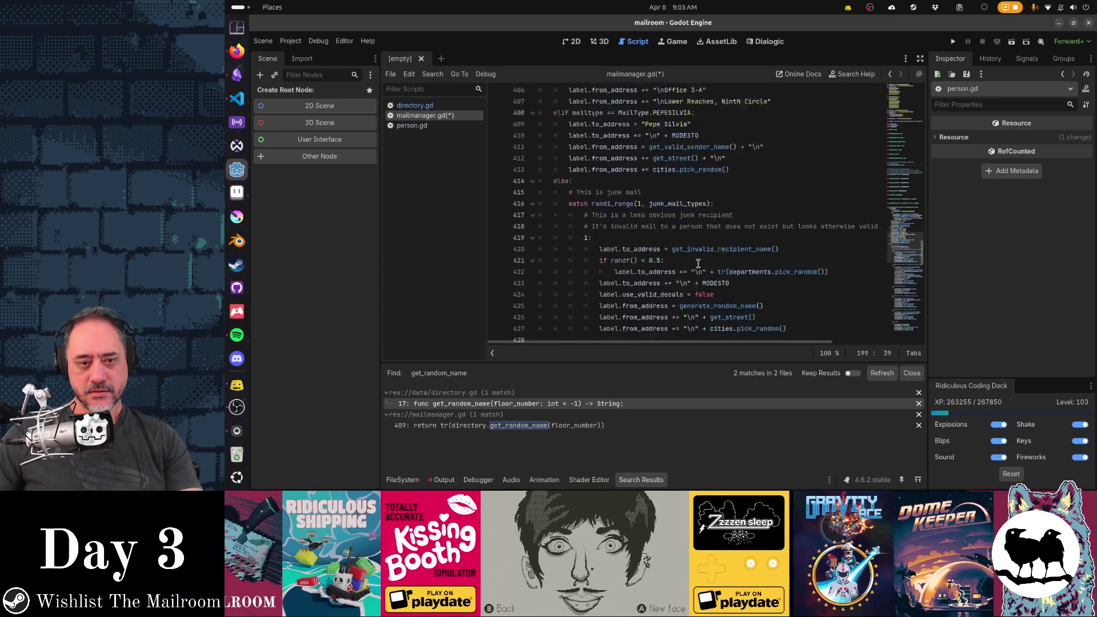
pyautogui.scroll(-1, 698, 264)
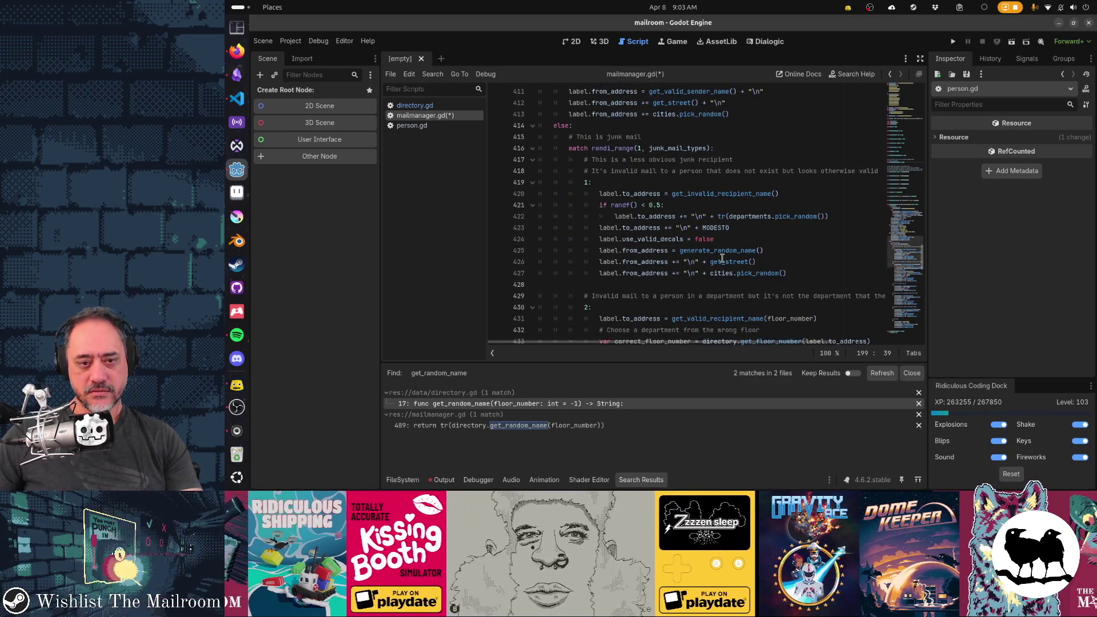
pyautogui.scroll(-2, 721, 260)
pyautogui.scroll(-4, 716, 229)
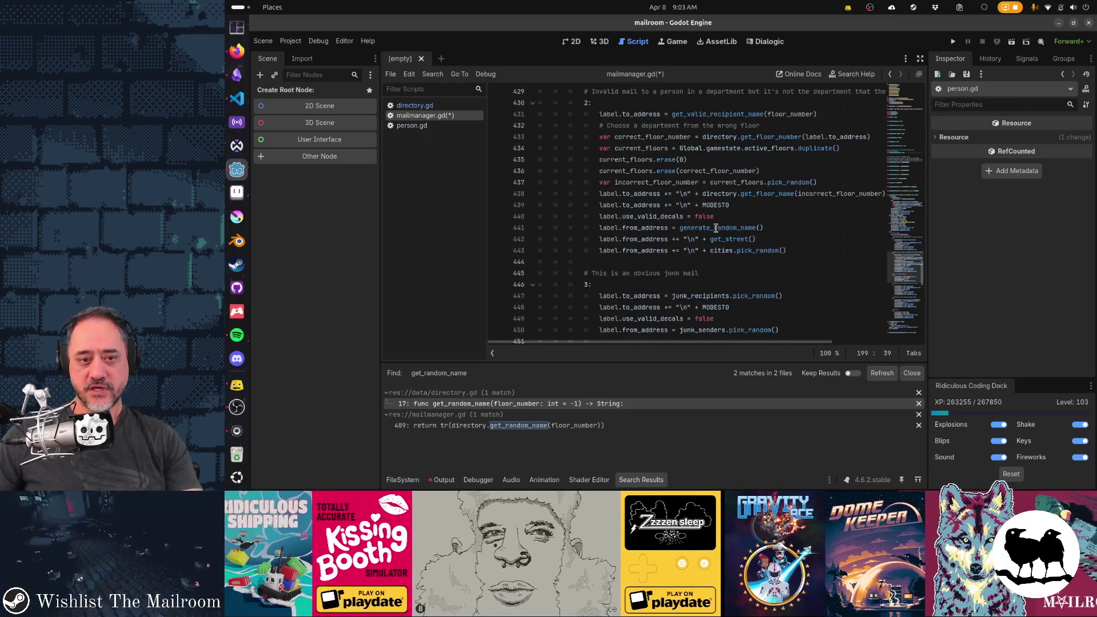
pyautogui.moveTo(711, 196)
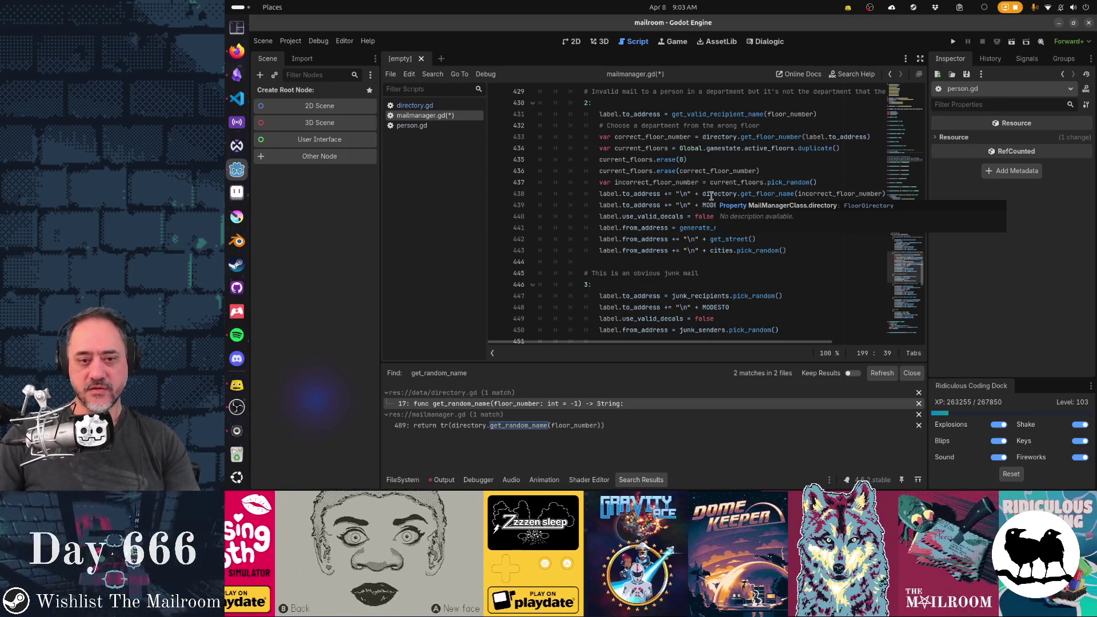
pyautogui.scroll(-2, 613, 246)
pyautogui.scroll(-2, 613, 245)
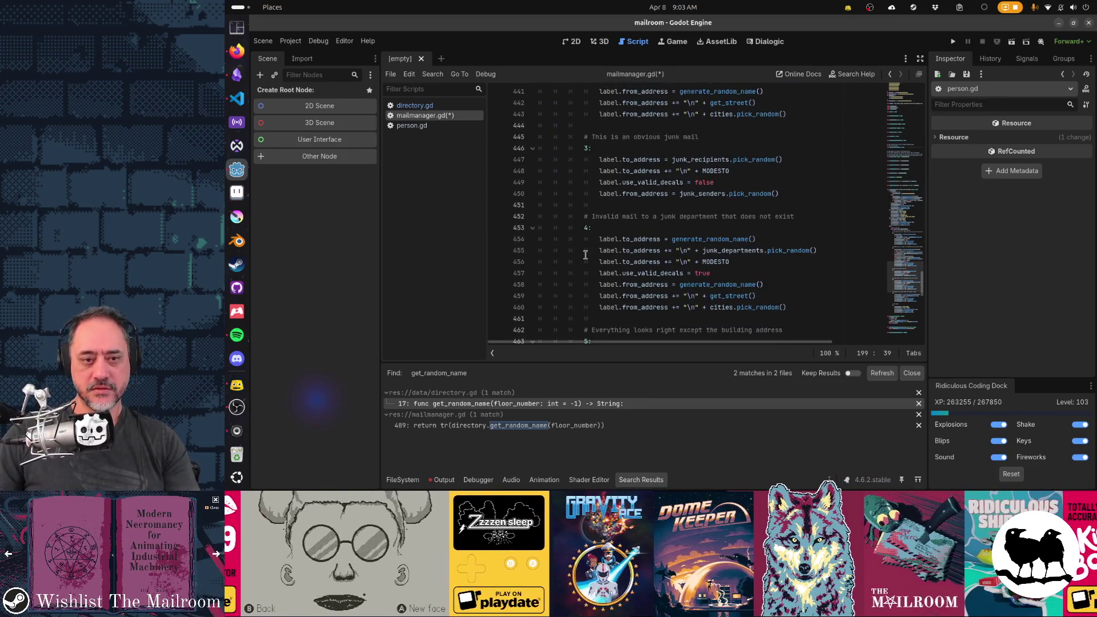
pyautogui.scroll(-3, 585, 255)
pyautogui.scroll(18, 585, 255)
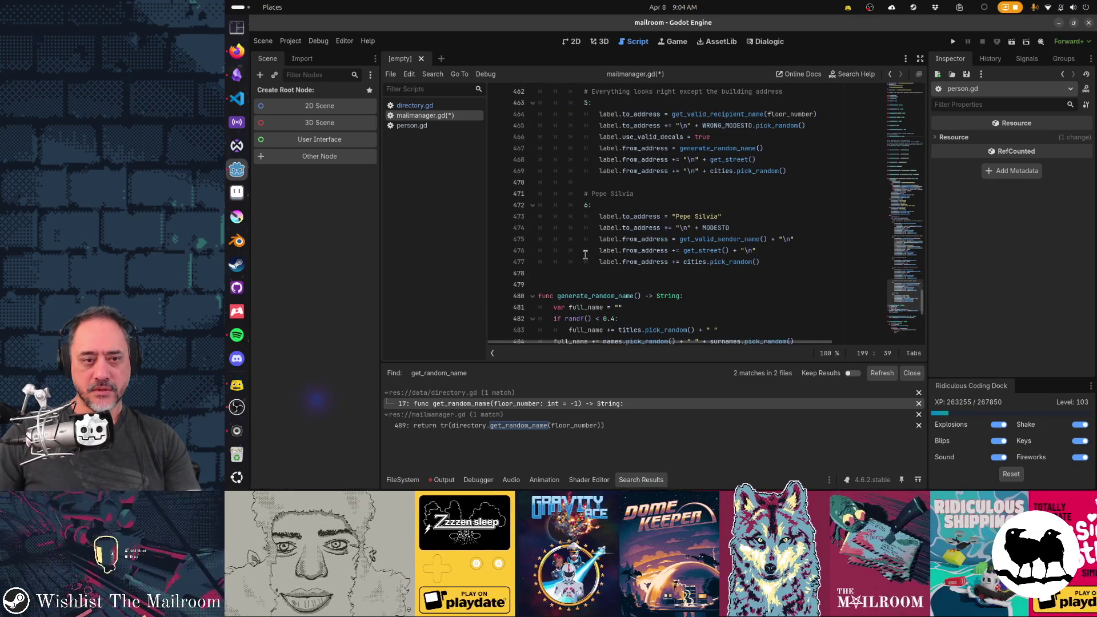
pyautogui.scroll(7, 586, 255)
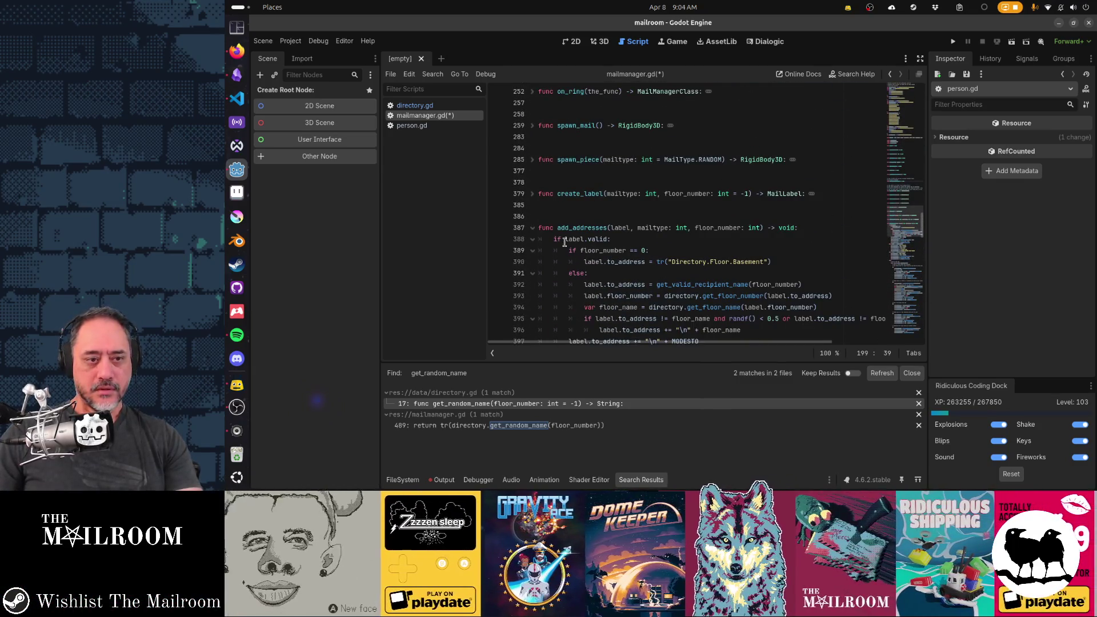
# Fold add_addresses and generate_random_name to reveal the recipient-name helpers
pyautogui.click(533, 228)
pyautogui.scroll(-3, 716, 234)
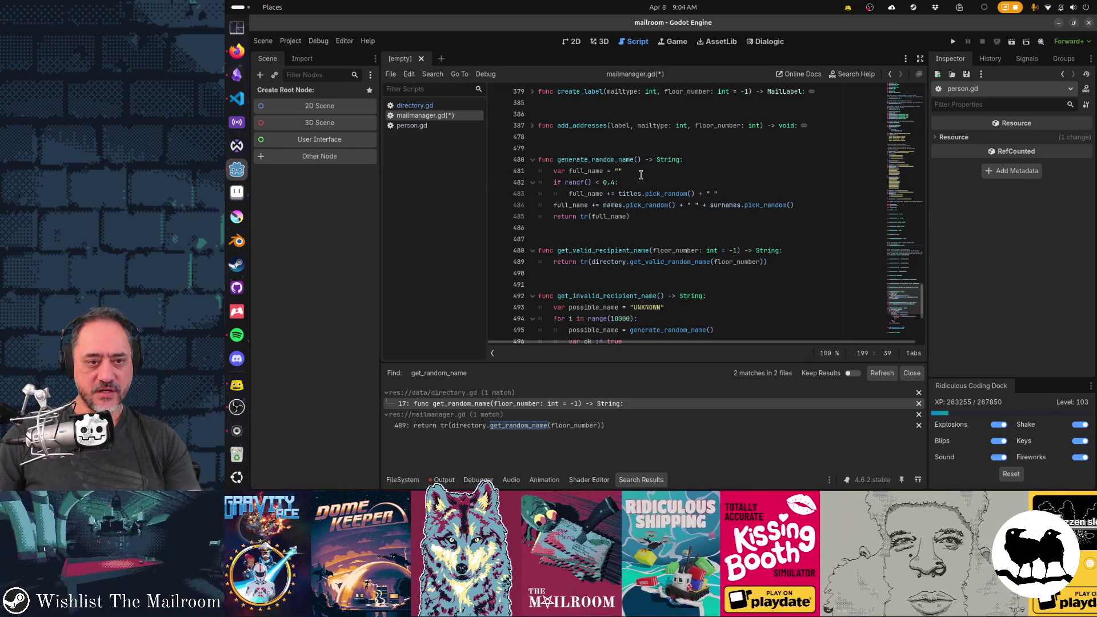
pyautogui.click(534, 162)
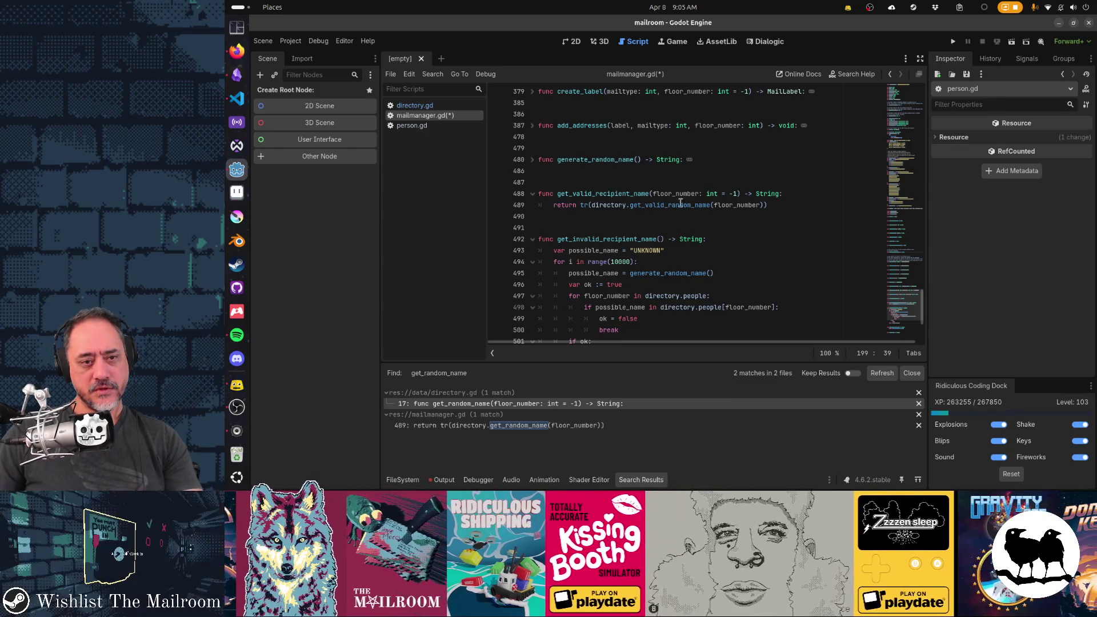
# Fold get_valid_recipient_name so get_invalid_recipient_name and get_valid_sender_name show
pyautogui.click(532, 195)
pyautogui.scroll(-2, 628, 188)
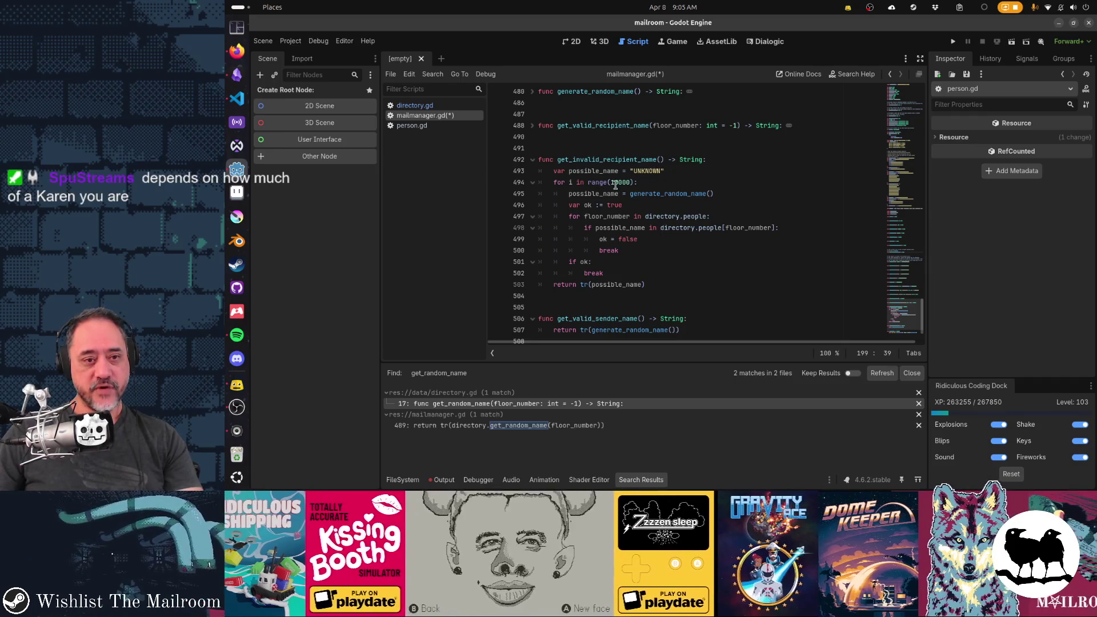
pyautogui.doubleClick(622, 183)
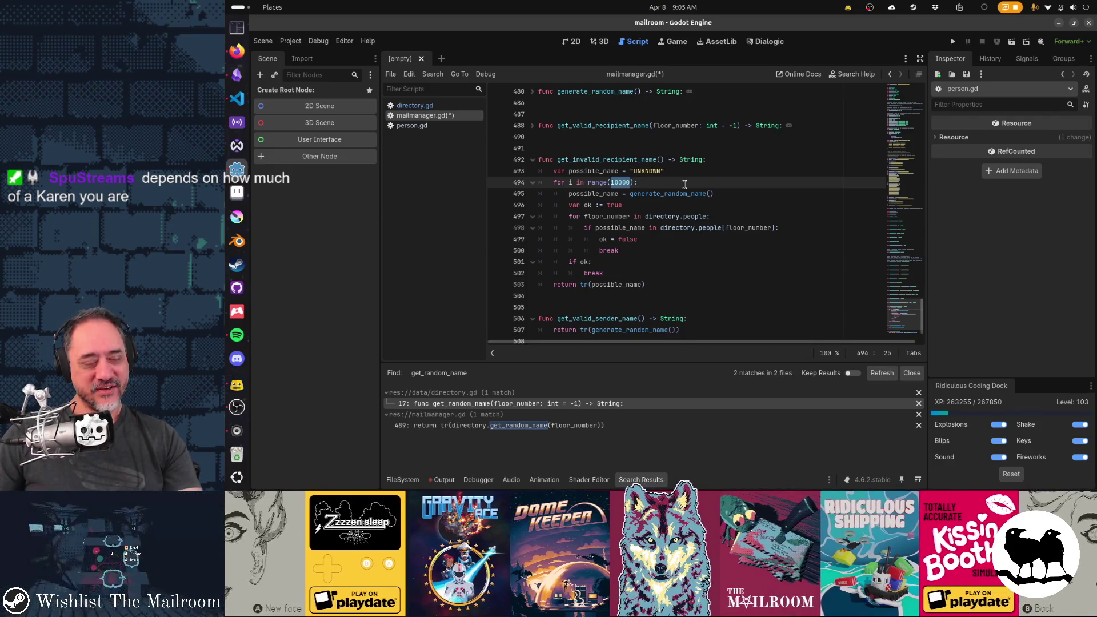
pyautogui.doubleClick(660, 194)
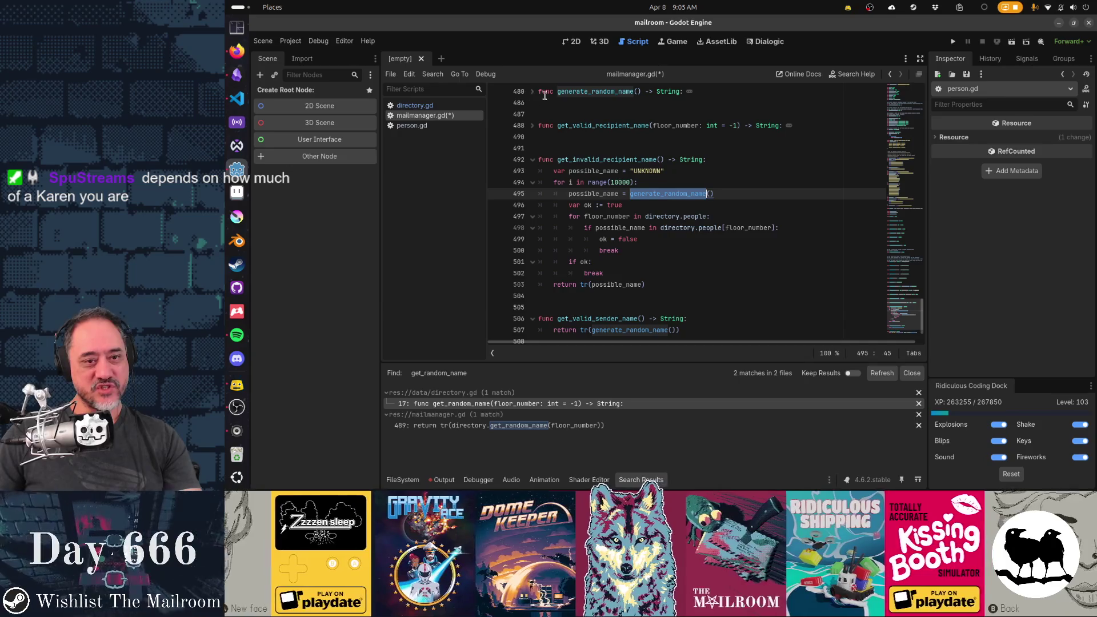
pyautogui.click(606, 228)
pyautogui.hotkey('ctrl', 'Right')
pyautogui.hotkey('ctrl', 'Right')
pyautogui.hotkey('ctrl', 'Right')
pyautogui.hotkey('ctrl', 'shift', 'Right')
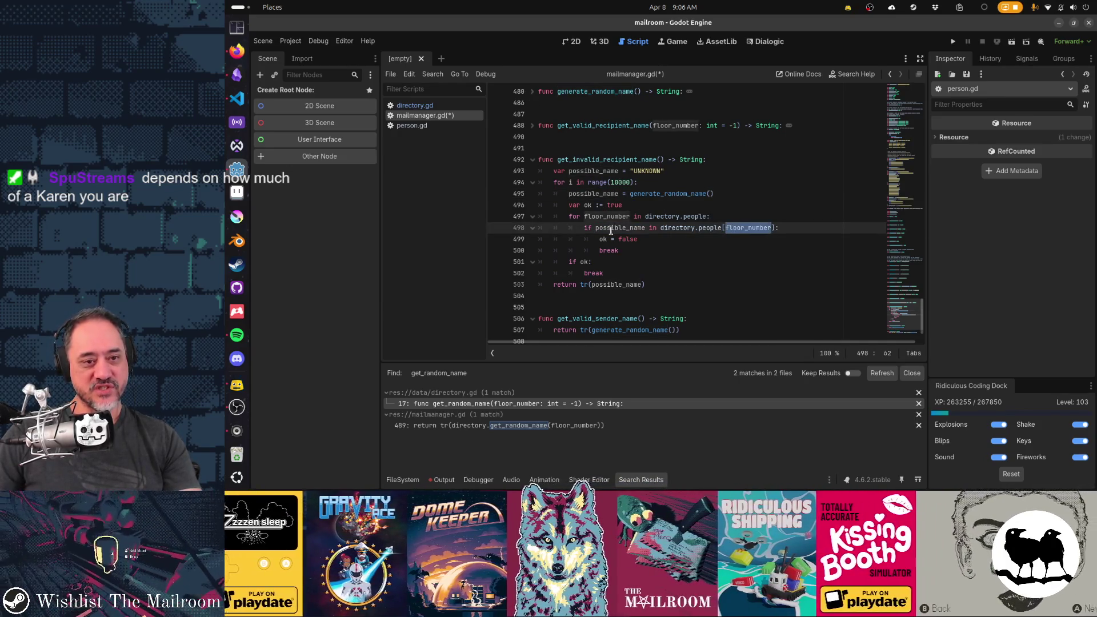
pyautogui.doubleClick(611, 229)
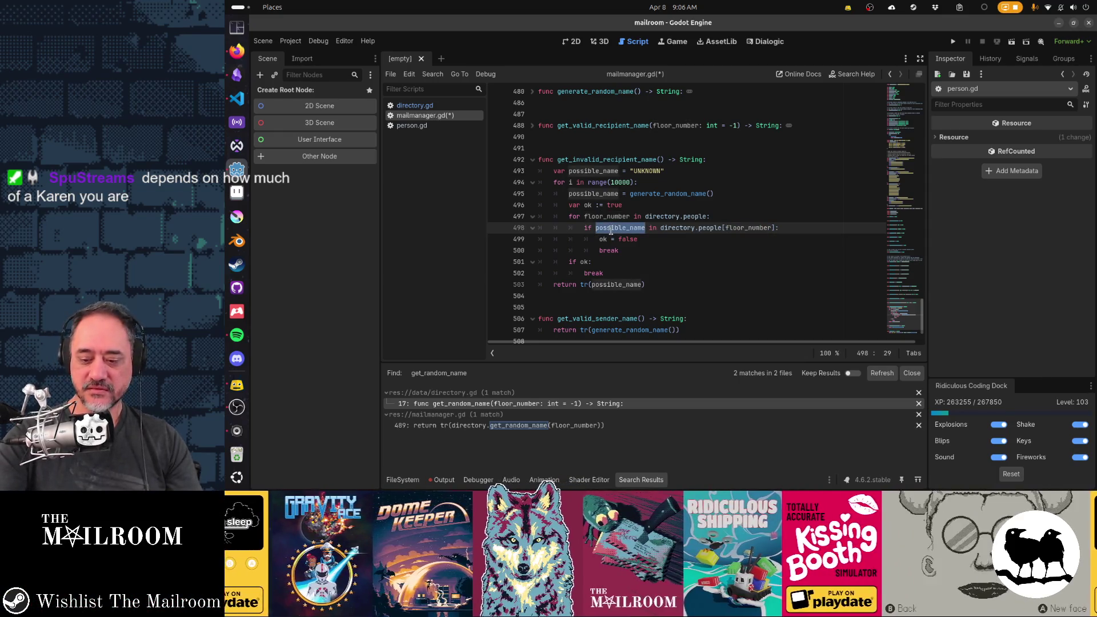
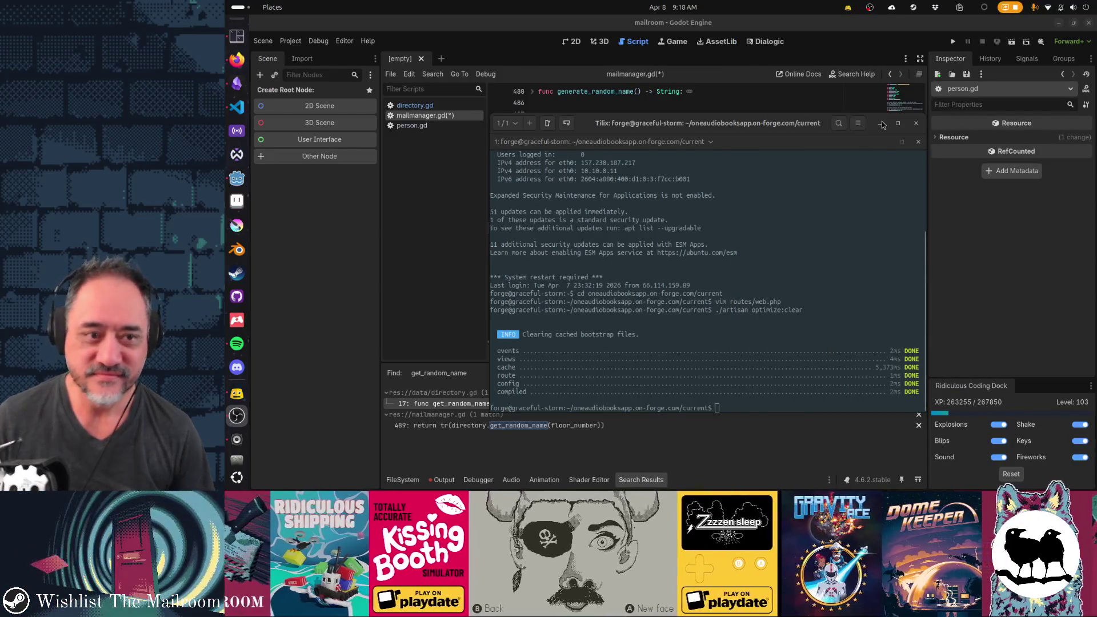
# Minimize the Tilix terminal to reveal mailmanager.gd, then show all open windows
pyautogui.click(881, 123)
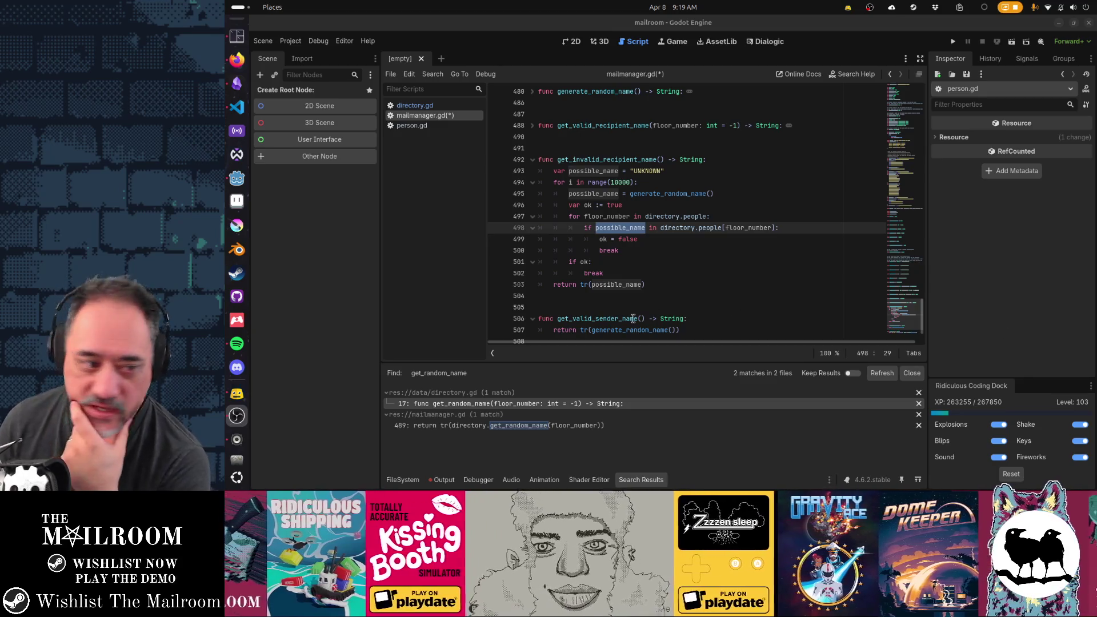
pyautogui.press('super')
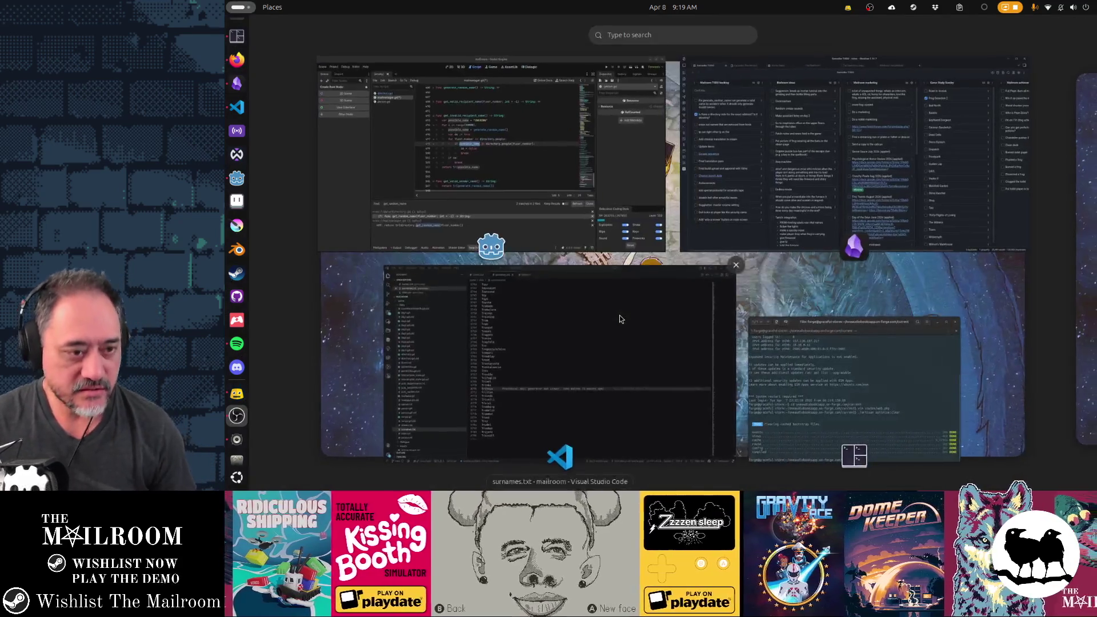
# Close the Tilix terminal window from the overview and return to the Godot editor
pyautogui.click(961, 316)
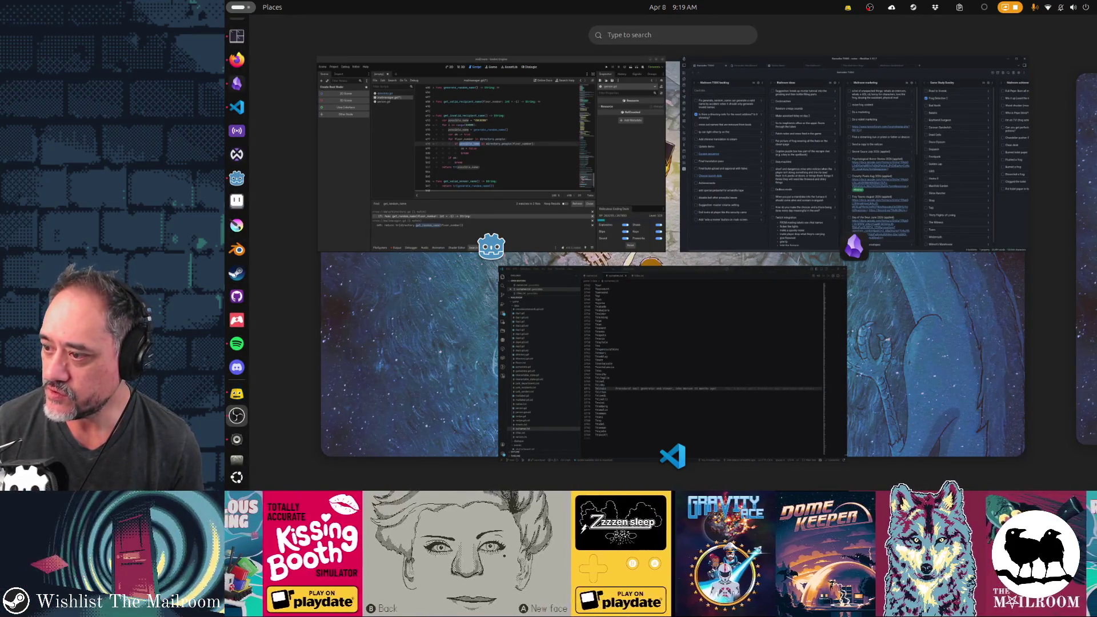
pyautogui.press('super')
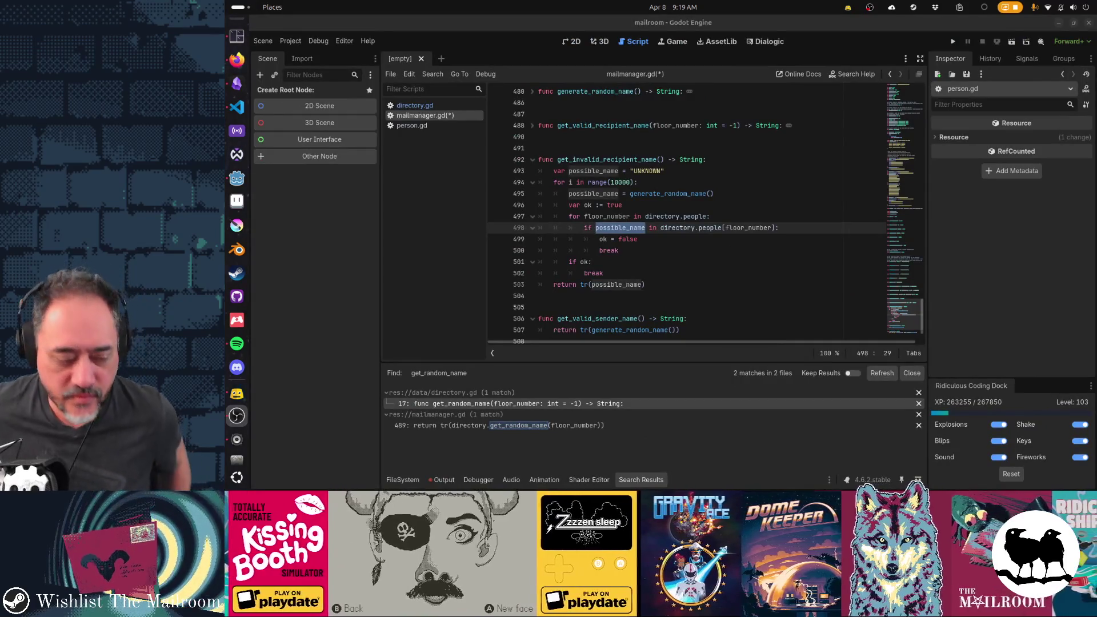